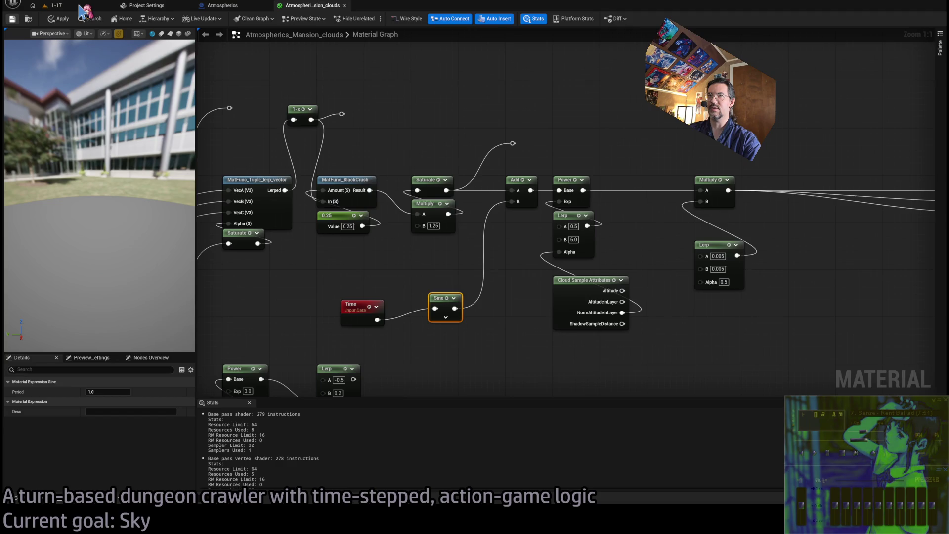
Step: Compare the running level's sky with the cloud material graph, ending back in the graph
left_click(81, 10)
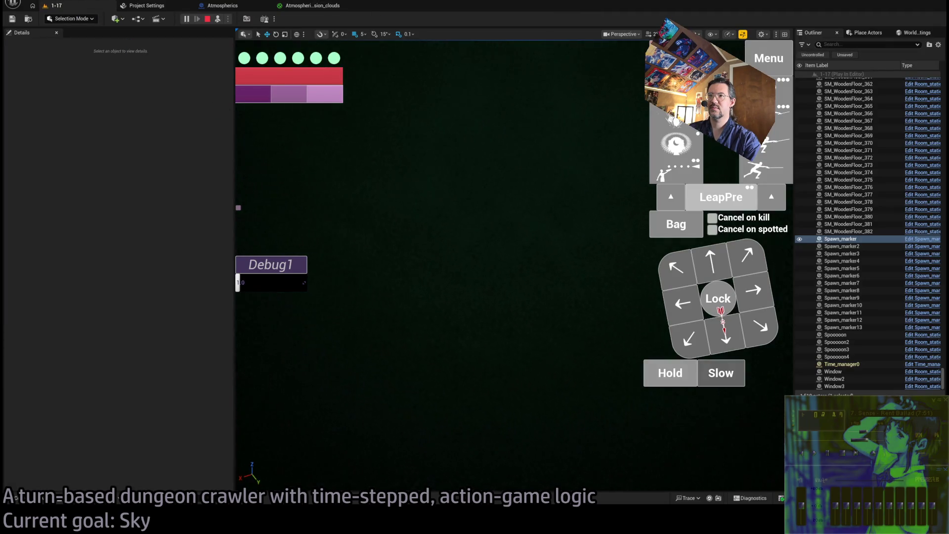
left_click(310, 6)
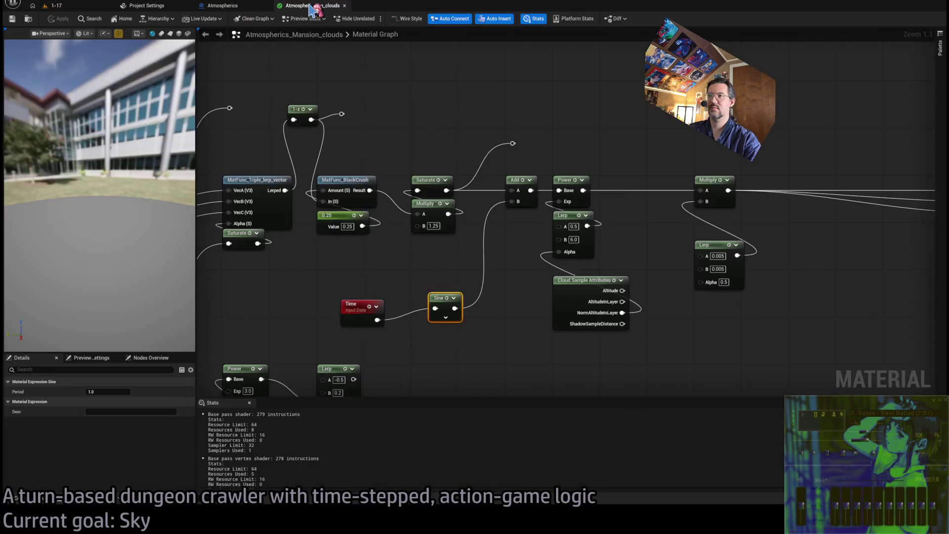
left_click(91, 6)
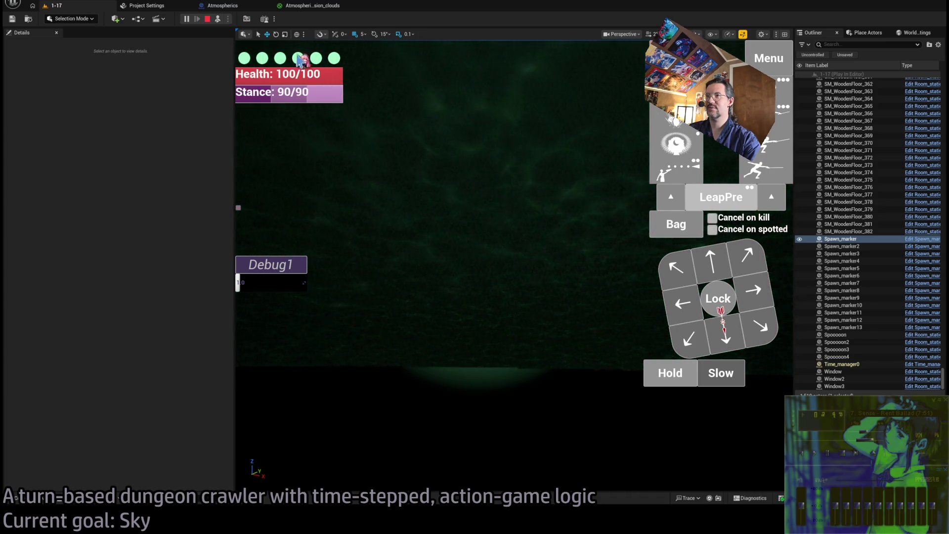
left_click(309, 6)
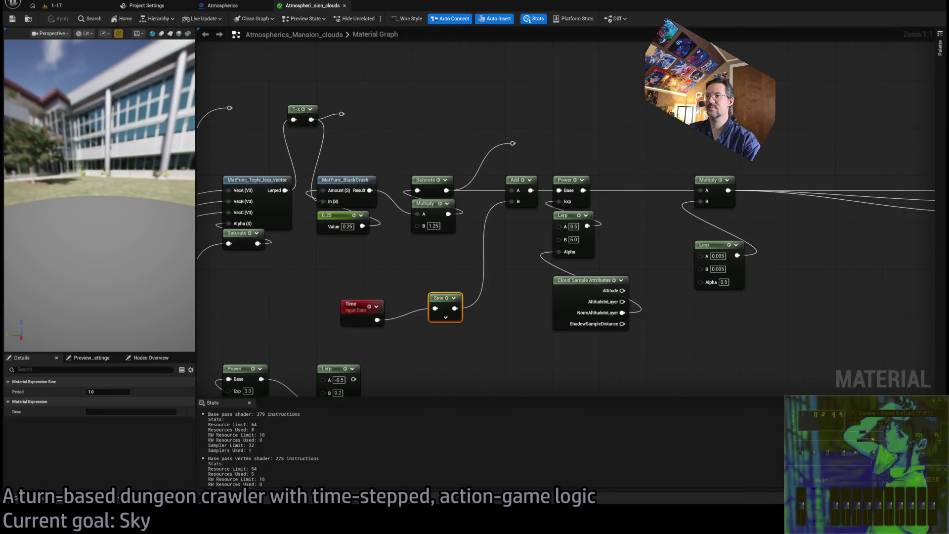
Step: Move the Time and Sine nodes up and left, then check the clouds in the level
left_click_drag(375, 303, 349, 273)
left_click_drag(463, 299, 445, 274)
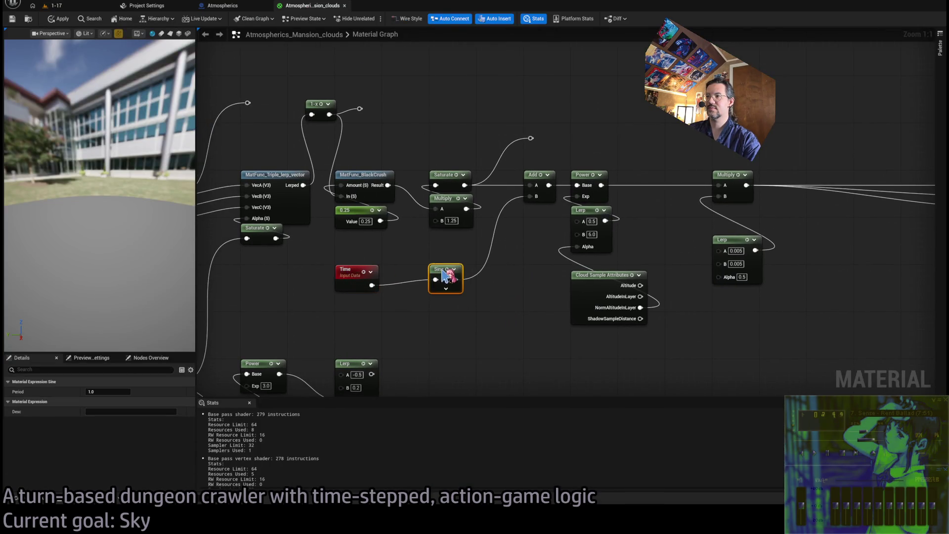
left_click(448, 341)
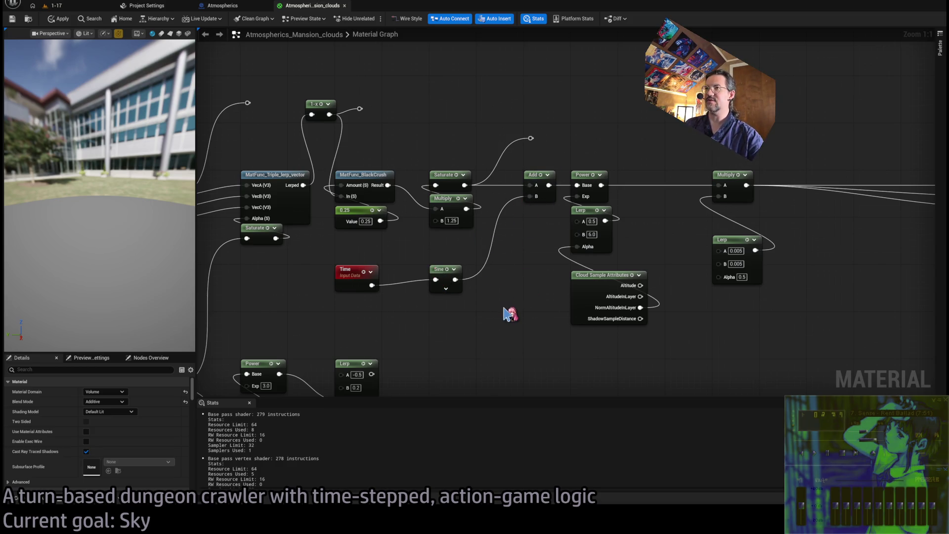
mouse_move(526, 284)
left_mouse_down()
mouse_move(458, 276)
mouse_move(467, 288)
left_mouse_up()
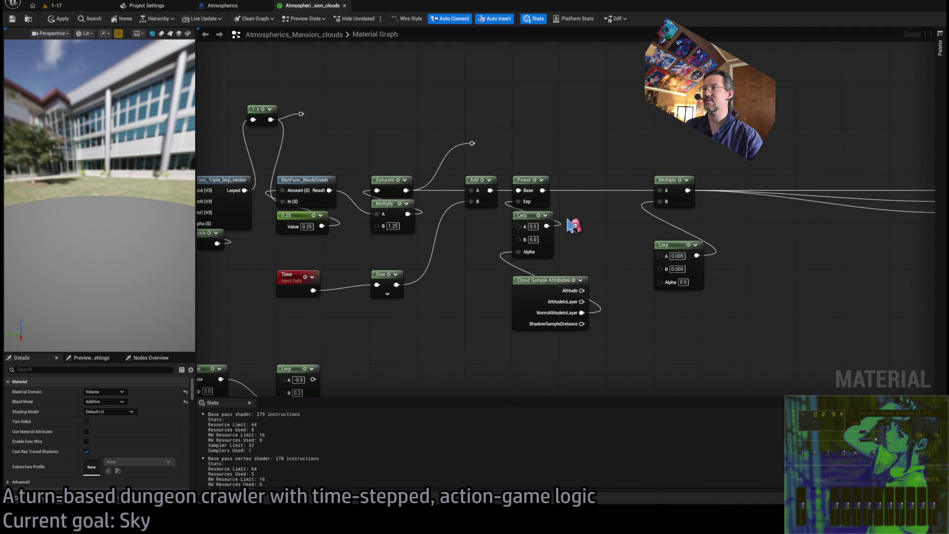
left_click(54, 5)
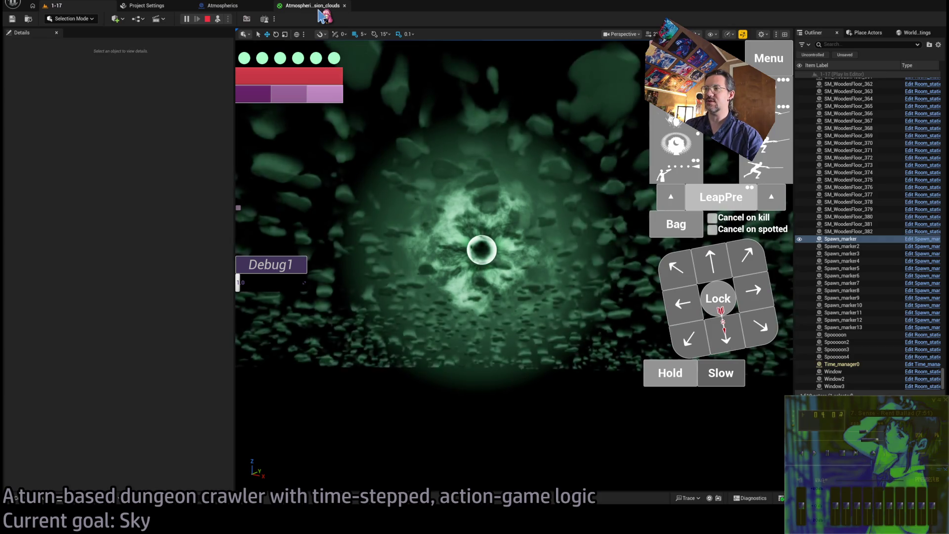
left_click(319, 9)
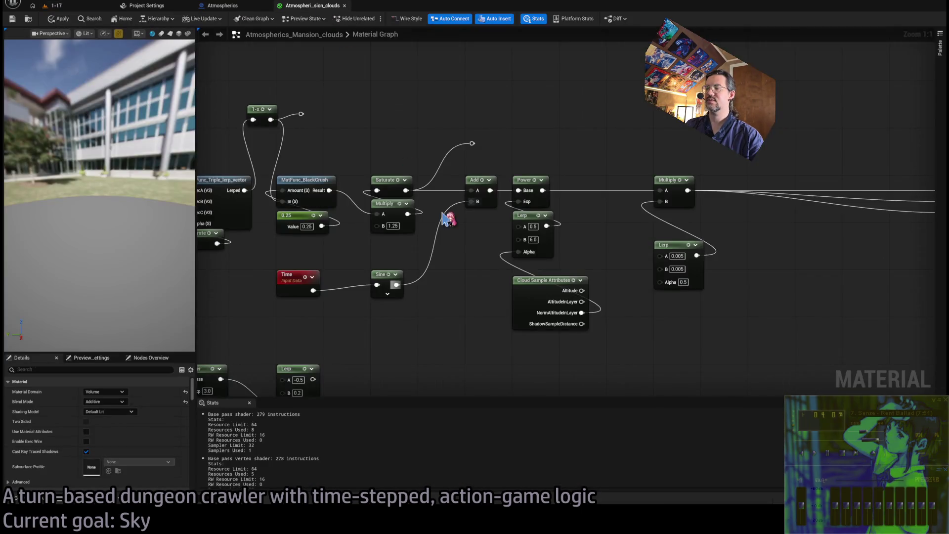
Step: Pan left to the Divide and Texture Sample nodes and select the lower Texture Sample
mouse_move(469, 279)
left_mouse_down()
mouse_move(500, 255)
mouse_move(683, 280)
mouse_move(631, 260)
left_mouse_up()
scroll(679, 271, "down", 1)
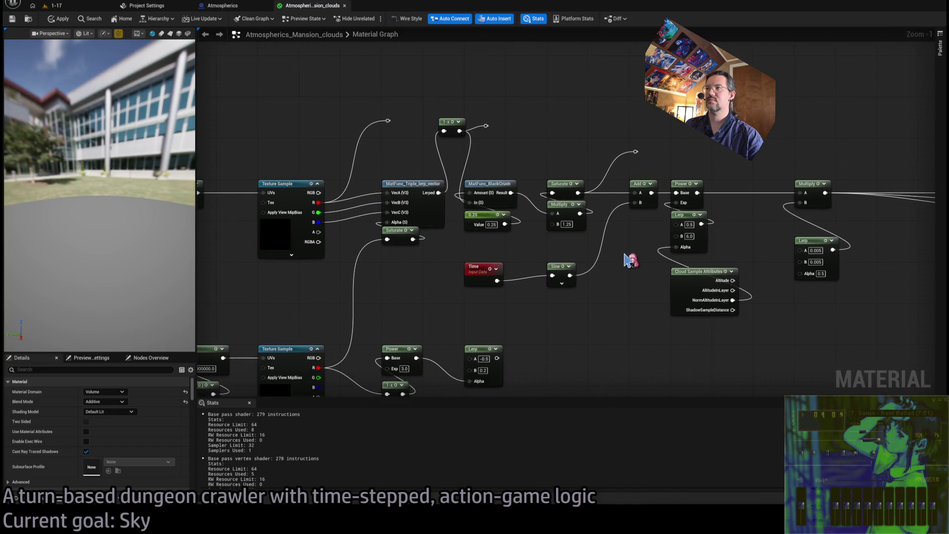
mouse_move(520, 268)
left_mouse_down()
mouse_move(602, 257)
mouse_move(560, 232)
mouse_move(638, 233)
mouse_move(674, 201)
left_mouse_up()
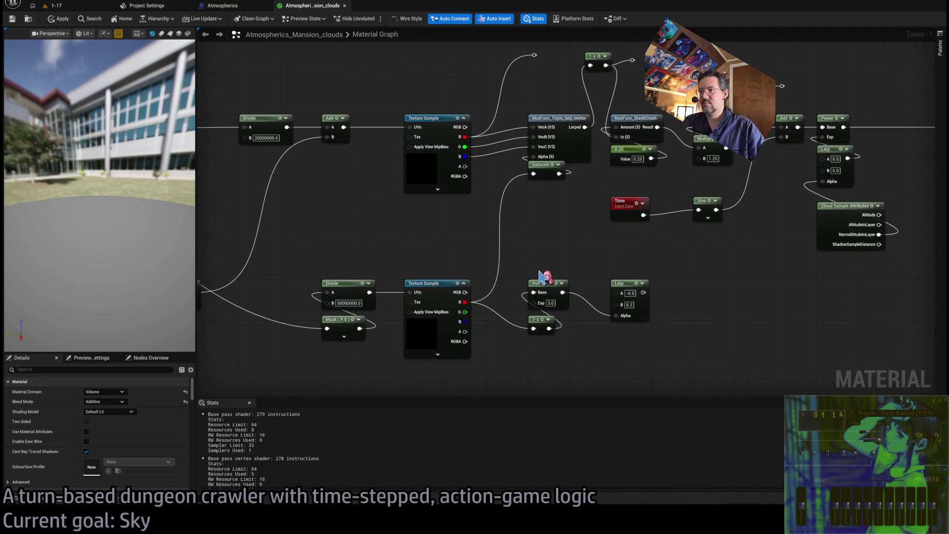
left_click_drag(643, 257, 601, 267)
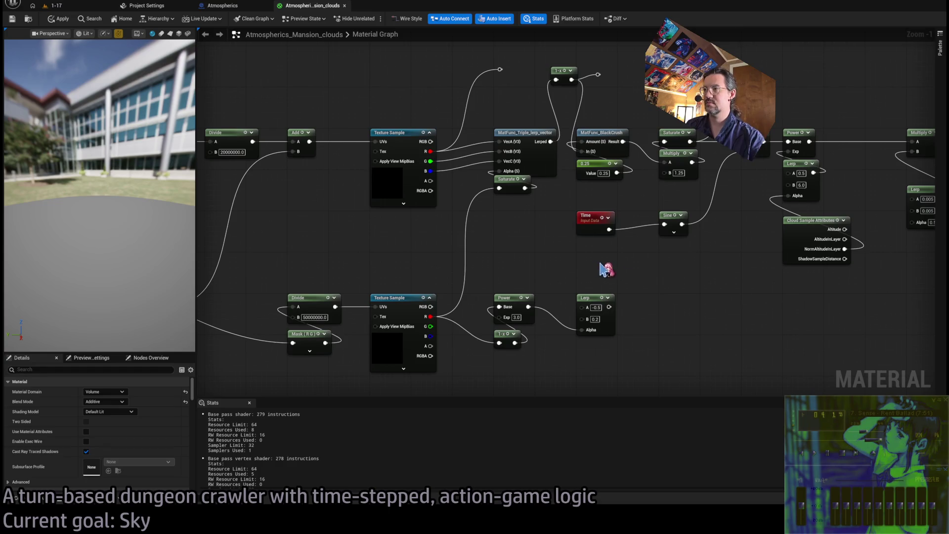
mouse_move(508, 190)
left_mouse_down()
mouse_move(618, 267)
mouse_move(903, 254)
mouse_move(734, 245)
left_mouse_up()
left_click(601, 264)
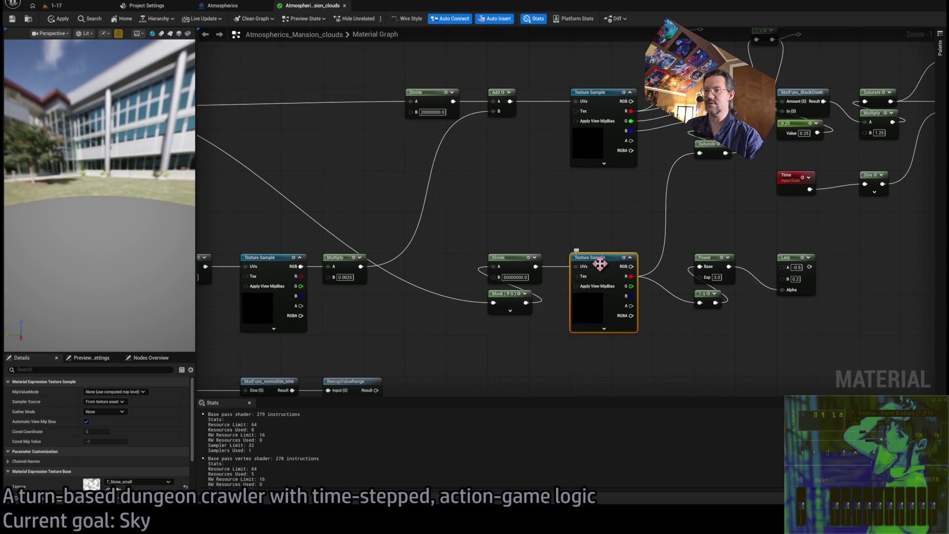
Step: Connect the Power node's output to the Saturate input
scroll(636, 222, "up", 1)
scroll(636, 222, "down", 1)
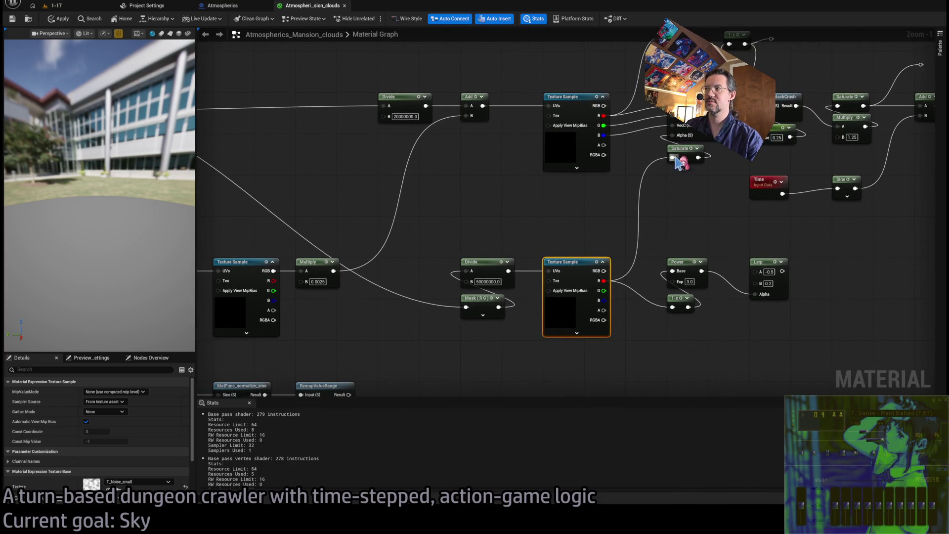
left_click_drag(785, 268, 670, 277)
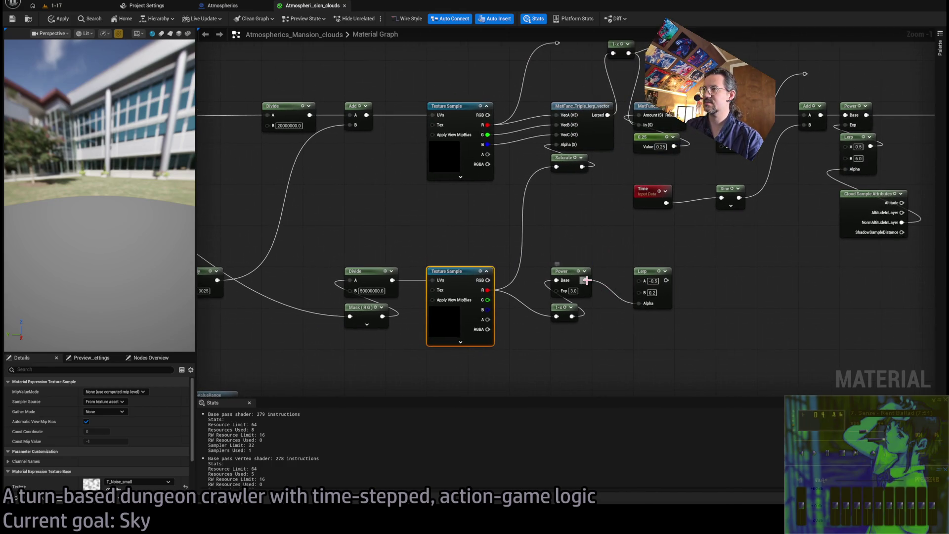
left_click_drag(586, 280, 557, 166)
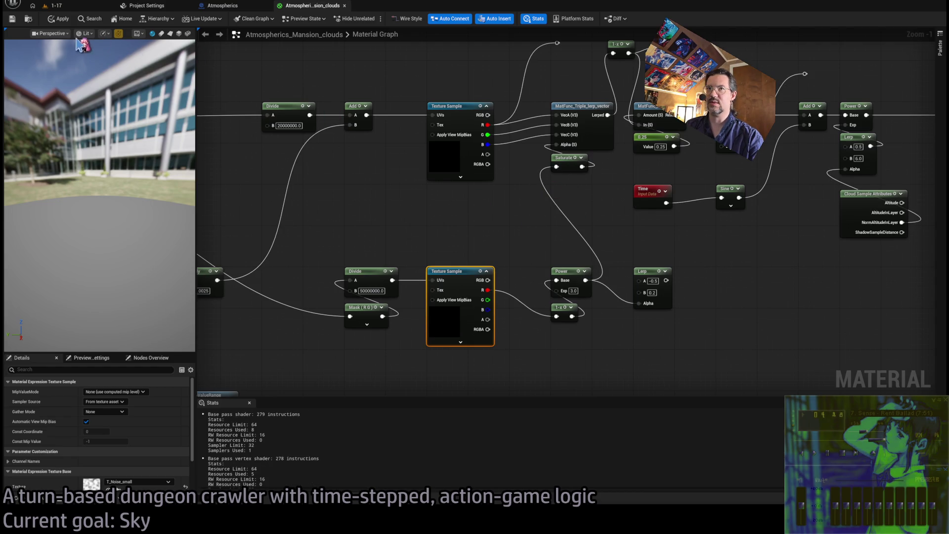
Step: Apply and save the cloud material, check the clouds in the 1-17 level, then return
left_click(49, 21)
left_click(12, 18)
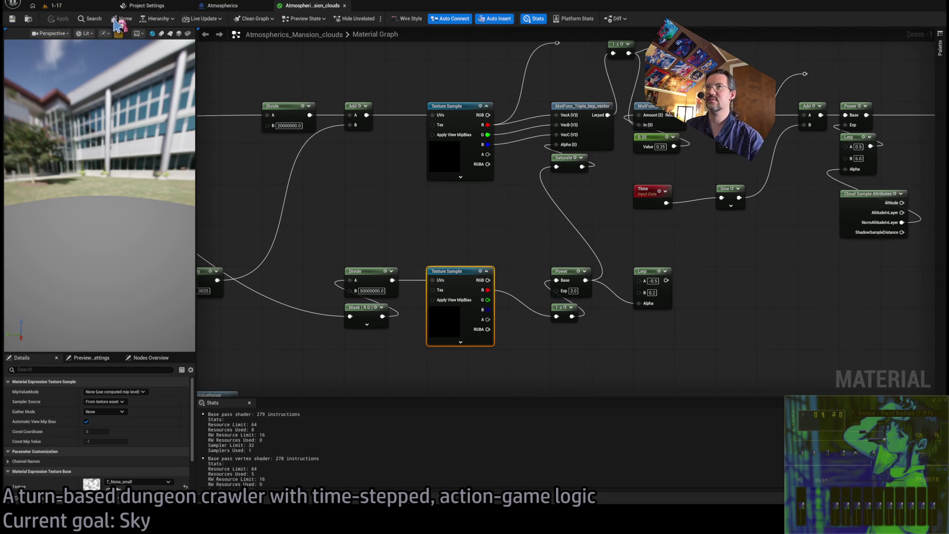
left_click(54, 5)
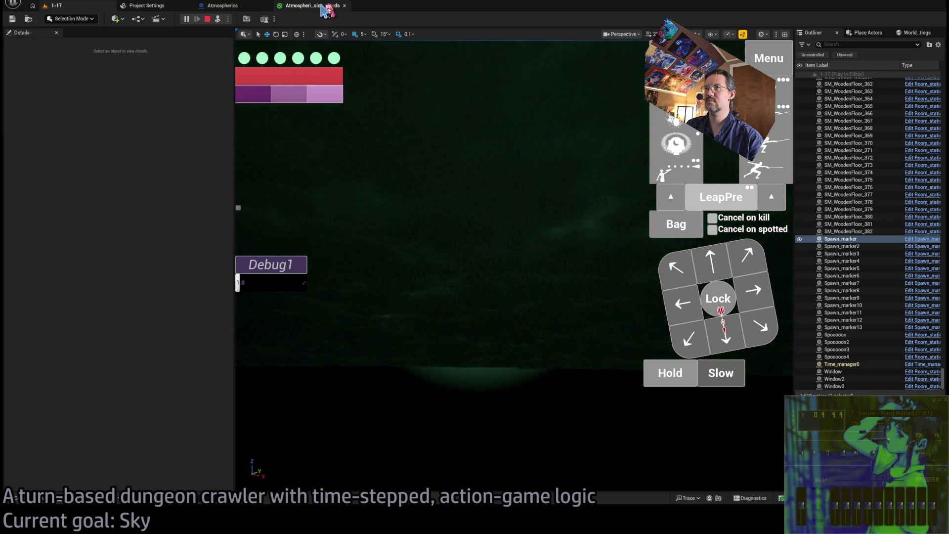
left_click(324, 8)
Step: Delete the Time and Sine nodes and wire the Lerp output into Add's B input
left_click_drag(604, 217, 422, 223)
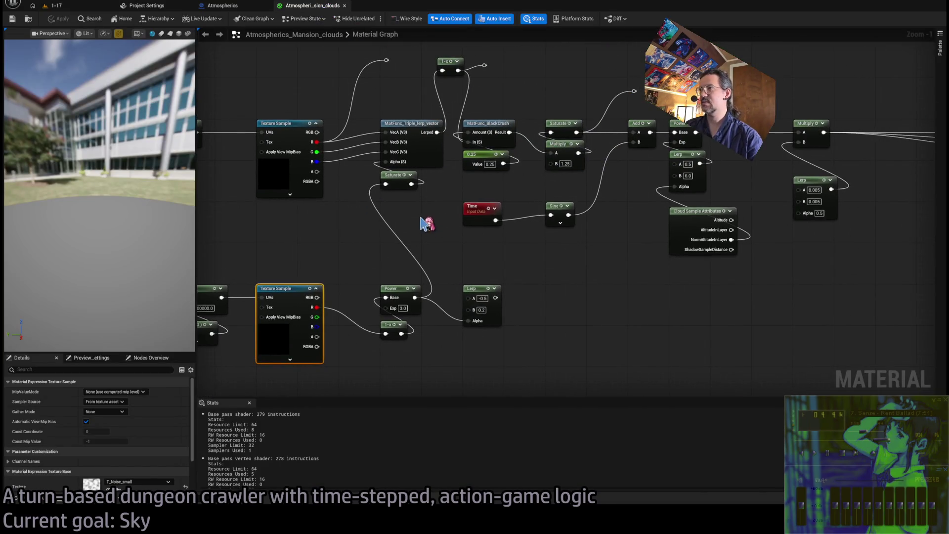
left_click_drag(450, 191, 574, 240)
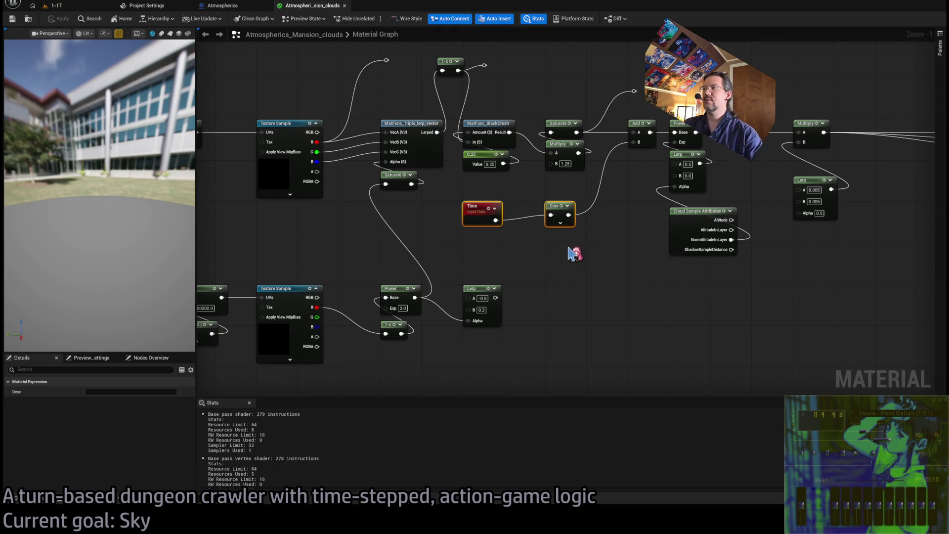
key("Delete")
mouse_move(496, 297)
left_mouse_down()
mouse_move(538, 271)
mouse_move(641, 143)
left_mouse_up()
Step: Set the Lerp A value to -1, leaving B at 0.0
left_click(482, 298)
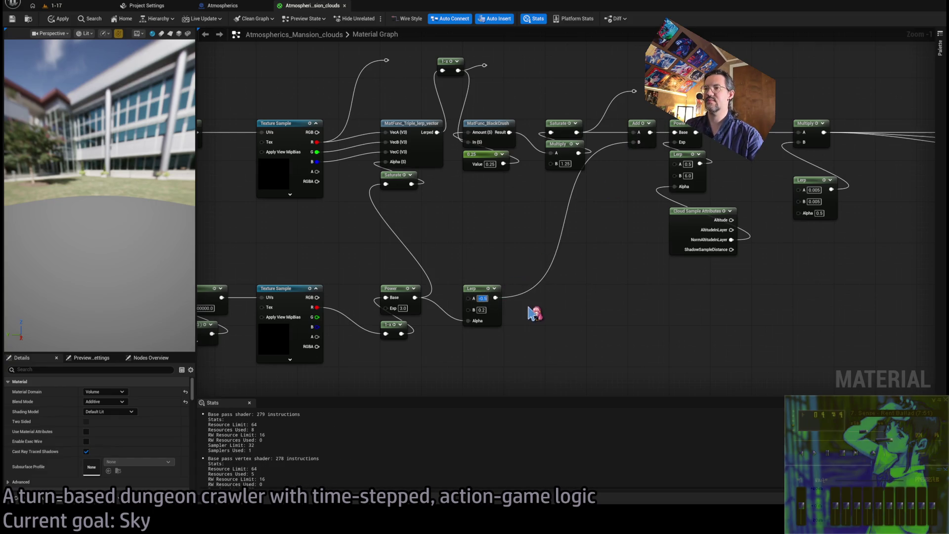
type("-1")
key("Tab")
key("Return")
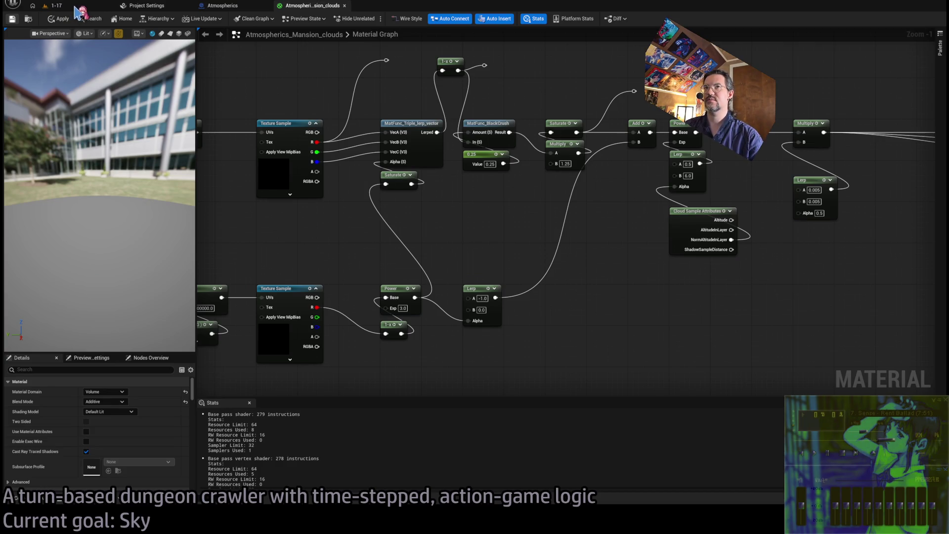
Step: After viewing the sky, change Lerp B to 0.5 and view the updated clouds
left_click(76, 8)
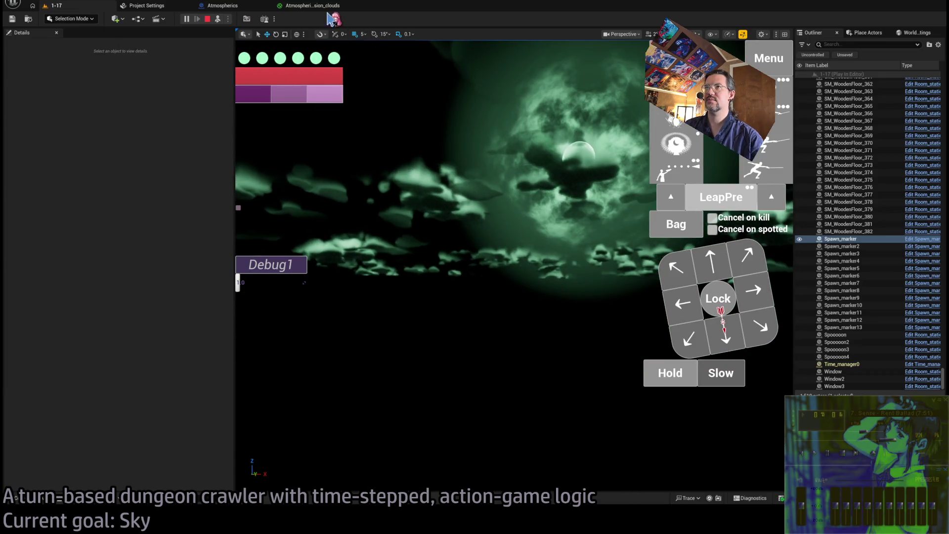
left_click(328, 7)
type("0.5")
key("Return")
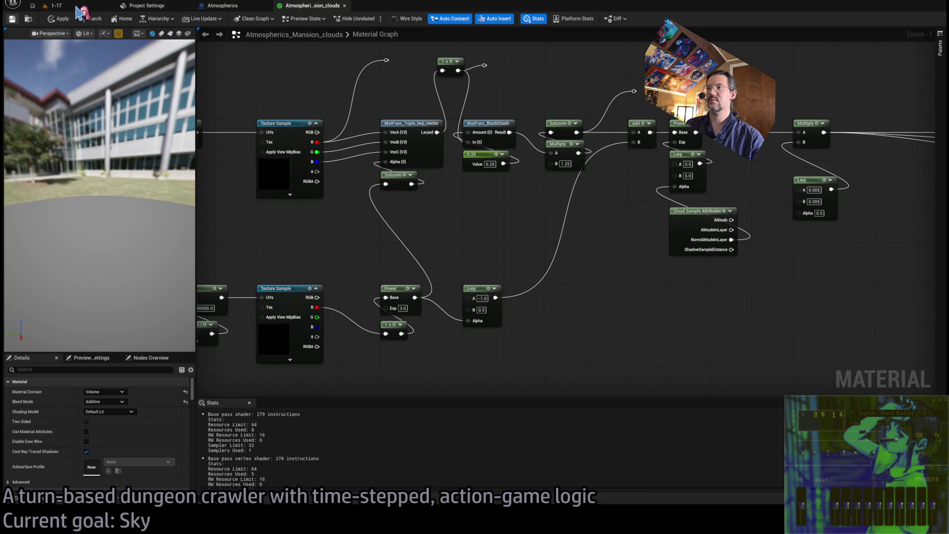
left_click(76, 7)
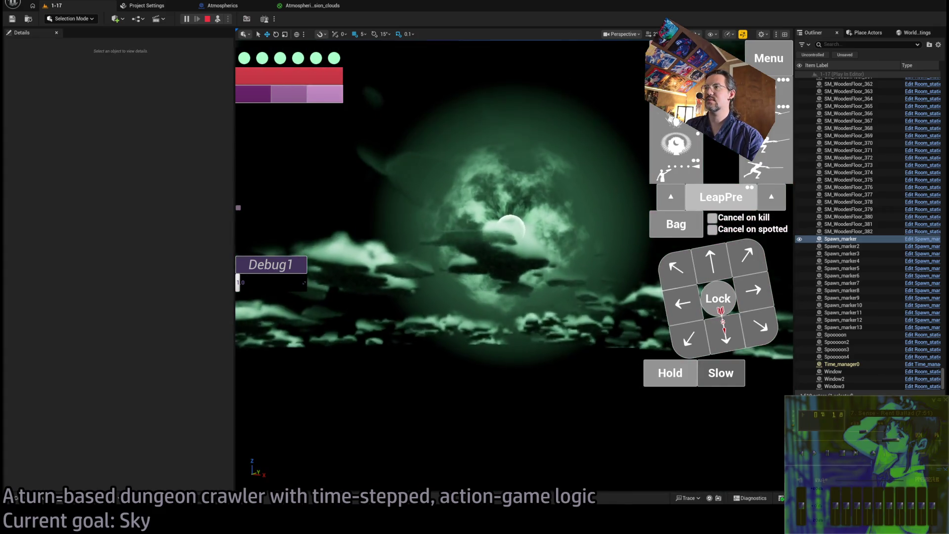
Step: Set Lerp B to 1.0, save the cloud material, and view the clouds in the level
left_click(312, 5)
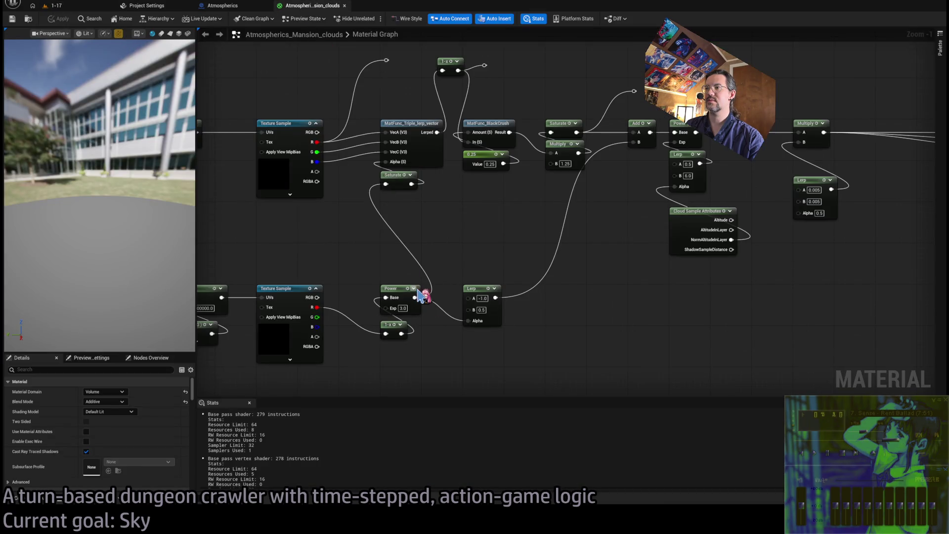
type("1")
key("Return")
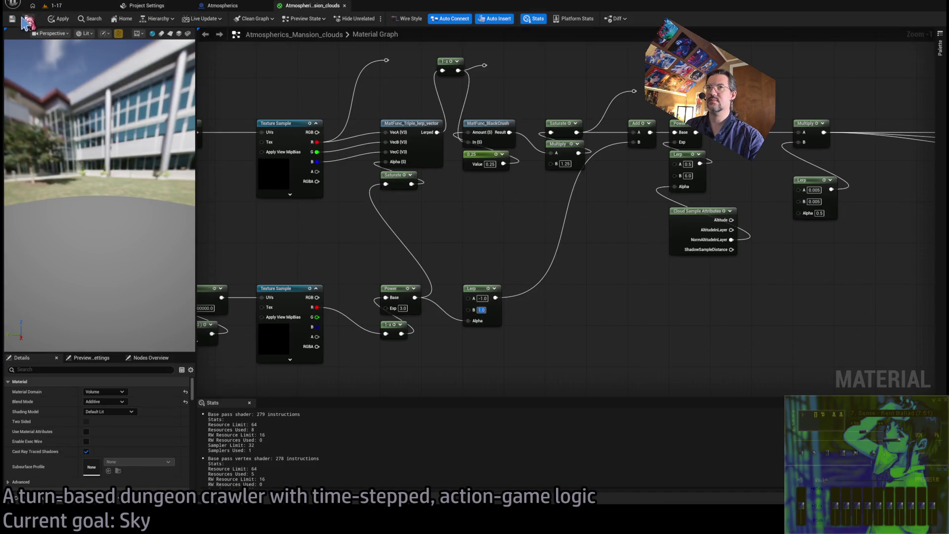
left_click(65, 6)
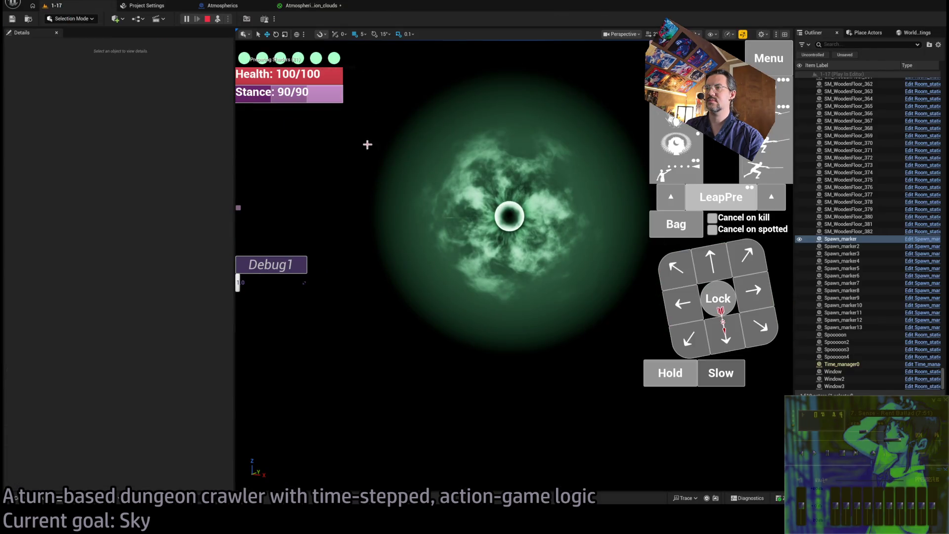
left_click(303, 5)
left_click(13, 19)
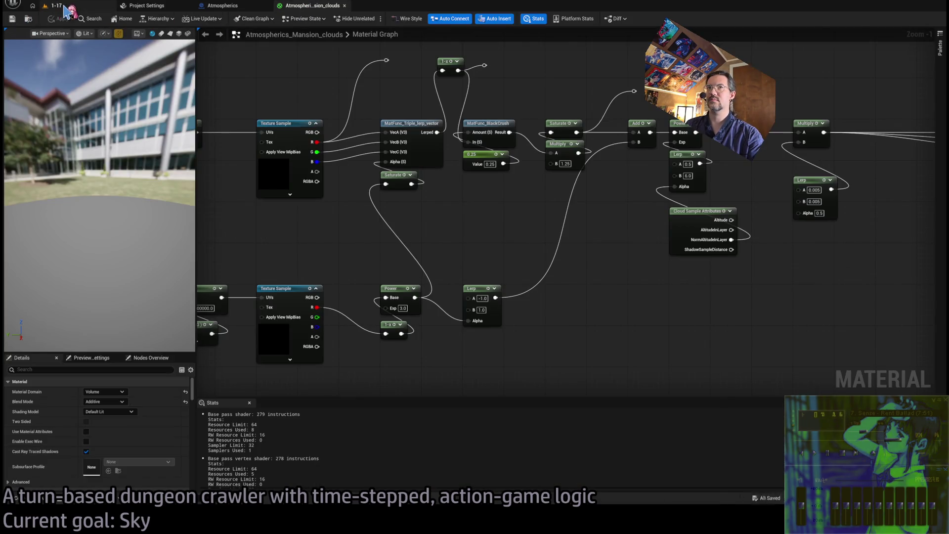
left_click(60, 6)
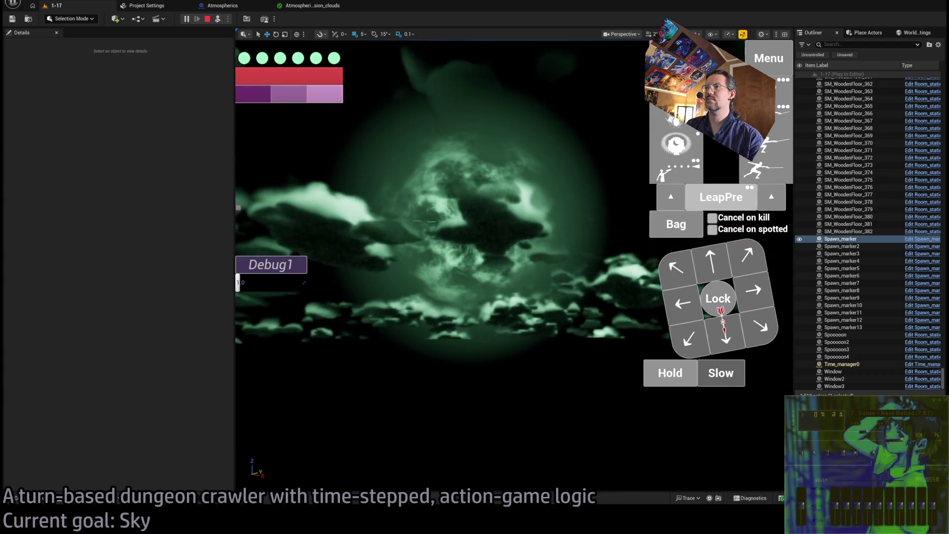
Step: Raise Lerp B to 2.0 and look at the sky in the running game
left_click(319, 10)
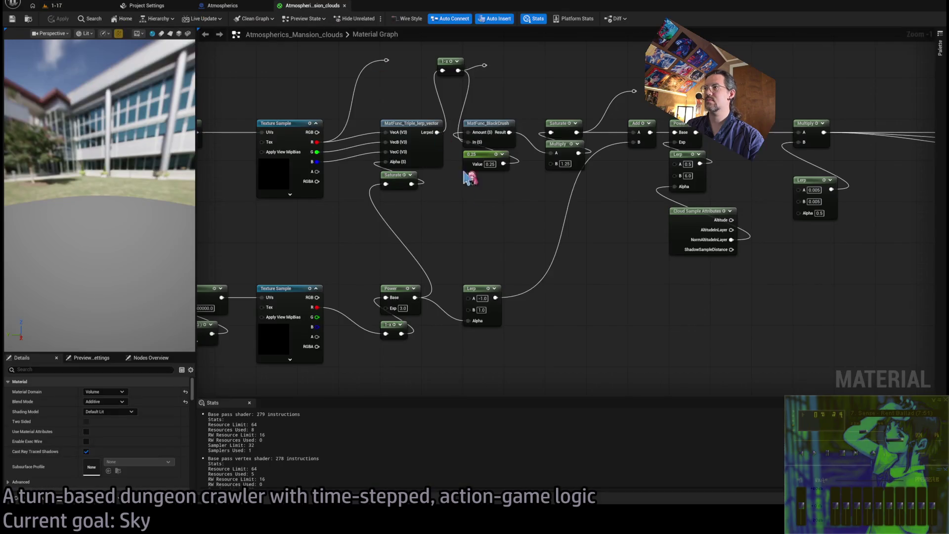
type("2")
key("Return")
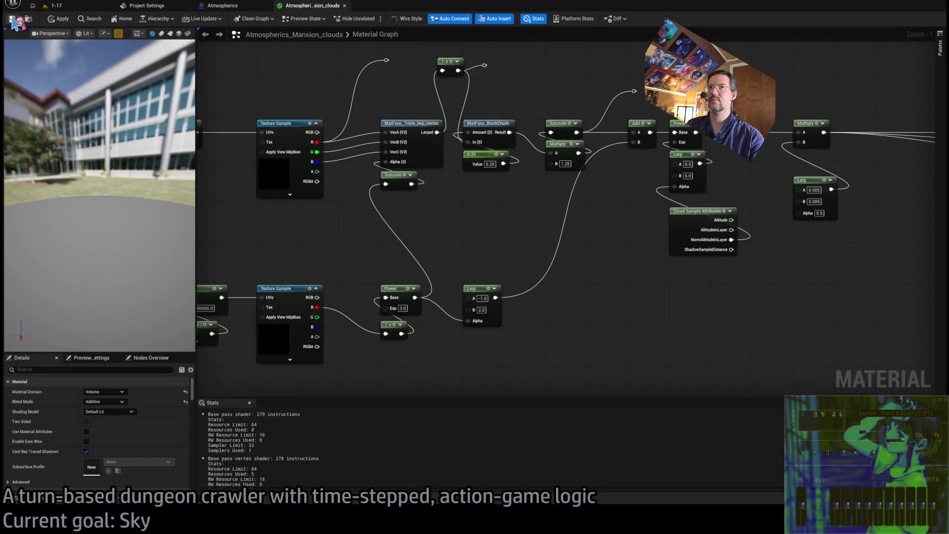
left_click(64, 7)
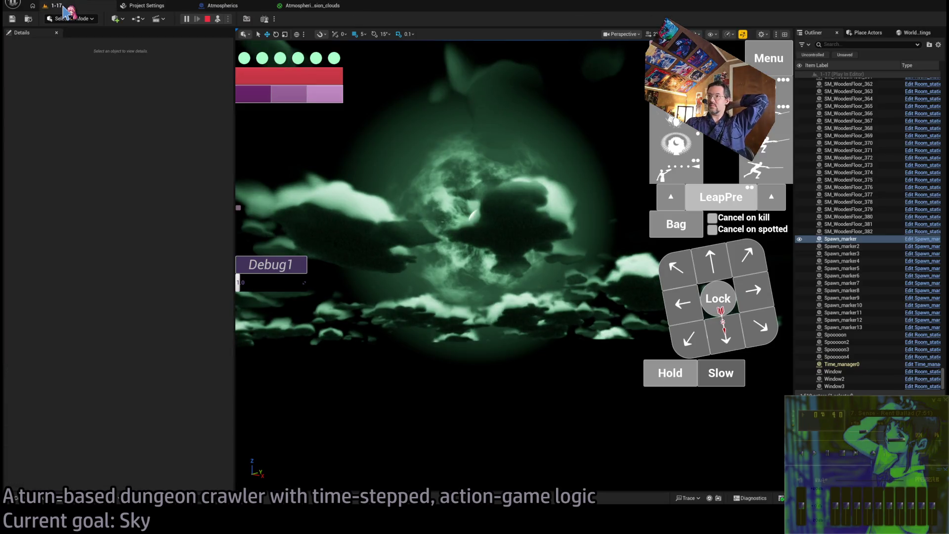
left_click(381, 158)
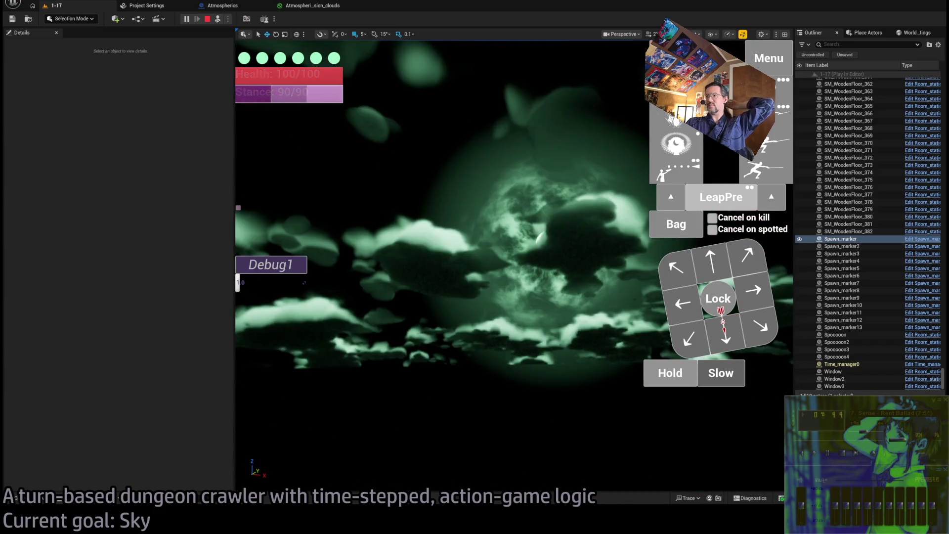
Step: Raise Lerp B to 3.0, apply the material, and view the clouds in the level
left_click(311, 8)
left_click(480, 310)
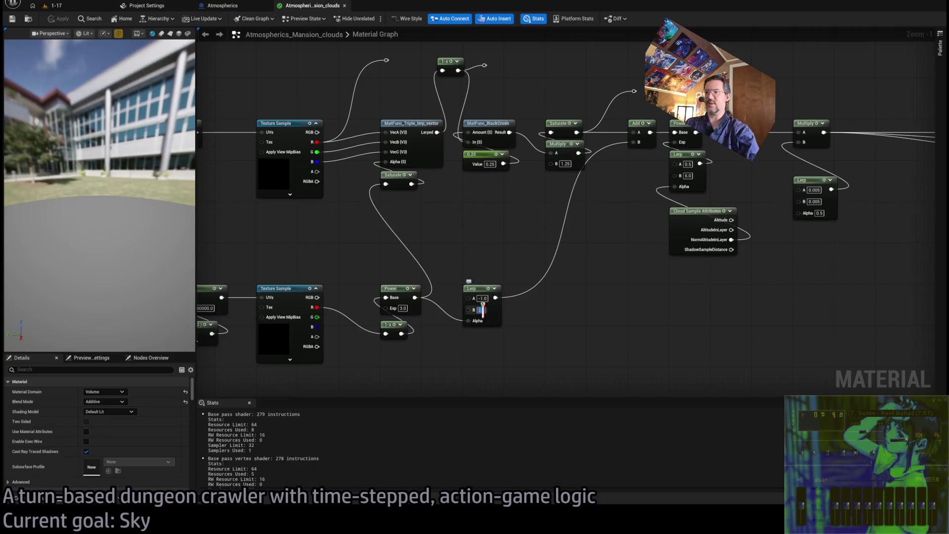
key("Return")
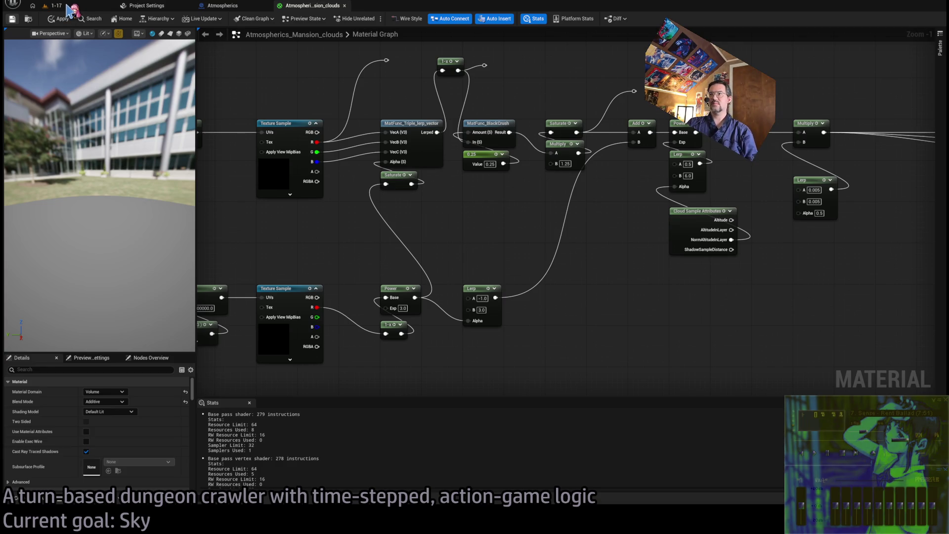
left_click(67, 10)
left_click(69, 7)
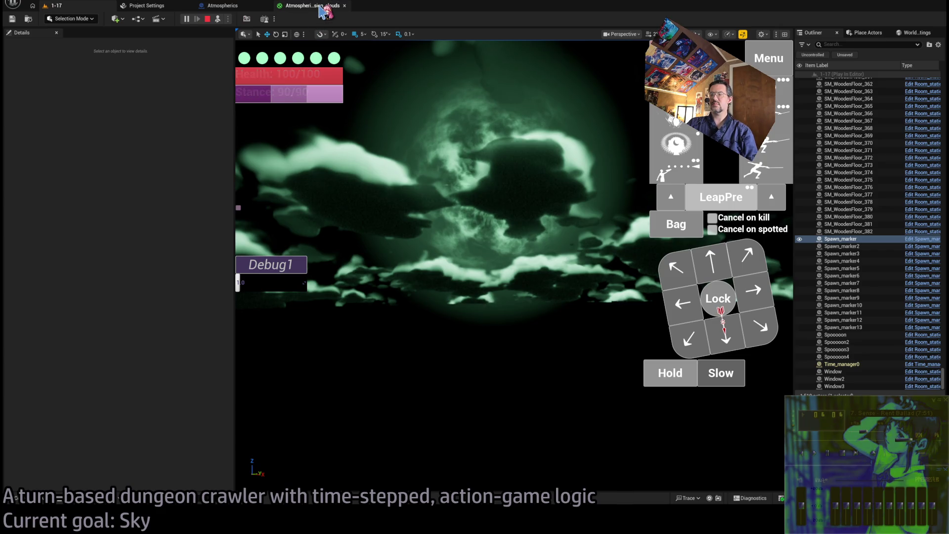
Step: Shift the cloud shading node chain to the right and move the 1-x node lower
left_click(322, 11)
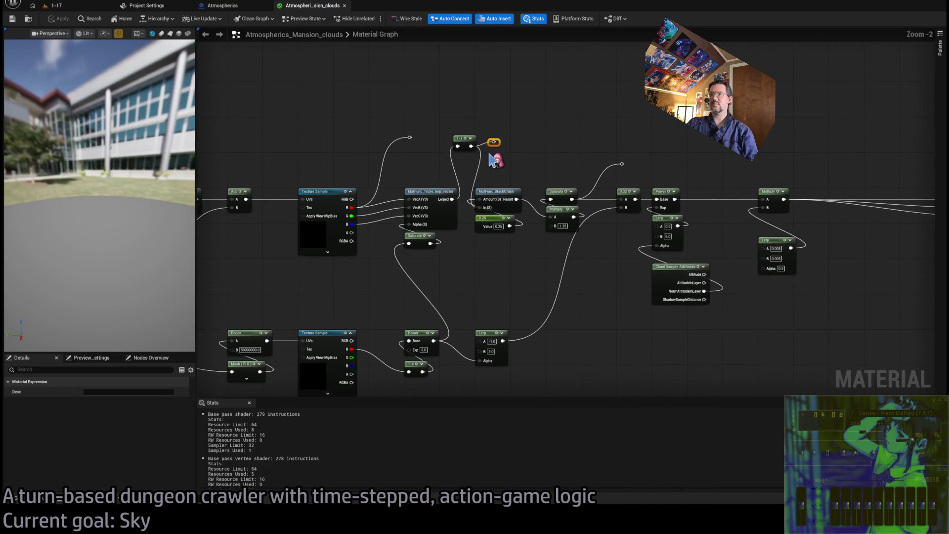
scroll(563, 194, "down", 1)
mouse_move(796, 144)
left_mouse_down()
mouse_move(566, 305)
mouse_move(517, 300)
left_mouse_up()
left_click_drag(529, 187, 594, 187)
left_click(507, 154)
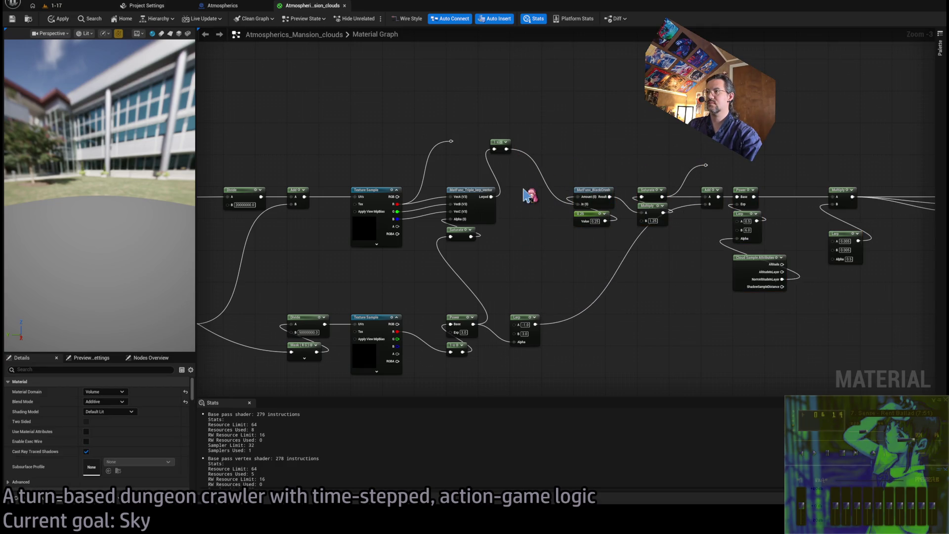
mouse_move(498, 143)
left_mouse_down()
mouse_move(519, 201)
mouse_move(520, 191)
left_mouse_up()
left_click_drag(574, 182, 544, 155)
left_click(544, 155)
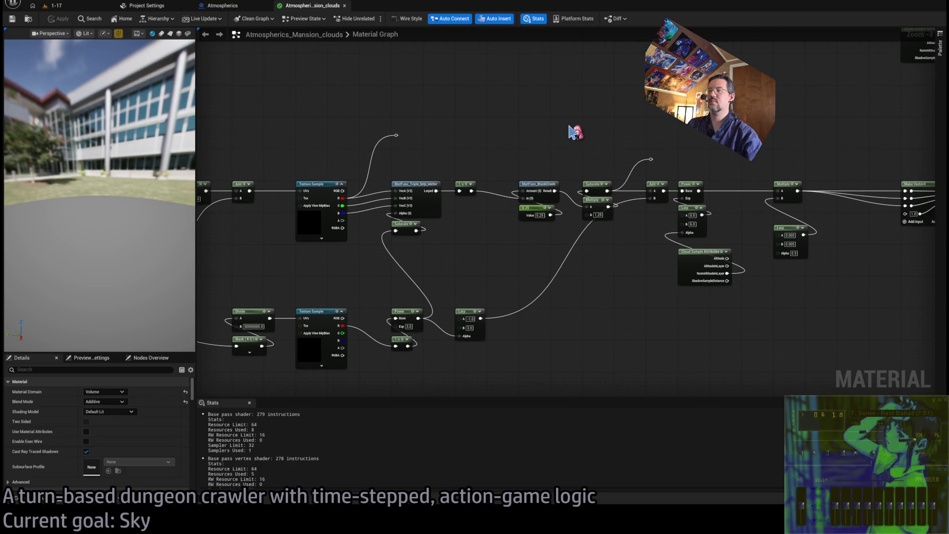
Step: Place an Atmosphere Sun Light Vector node in the freed space
scroll(471, 212, "down", 2)
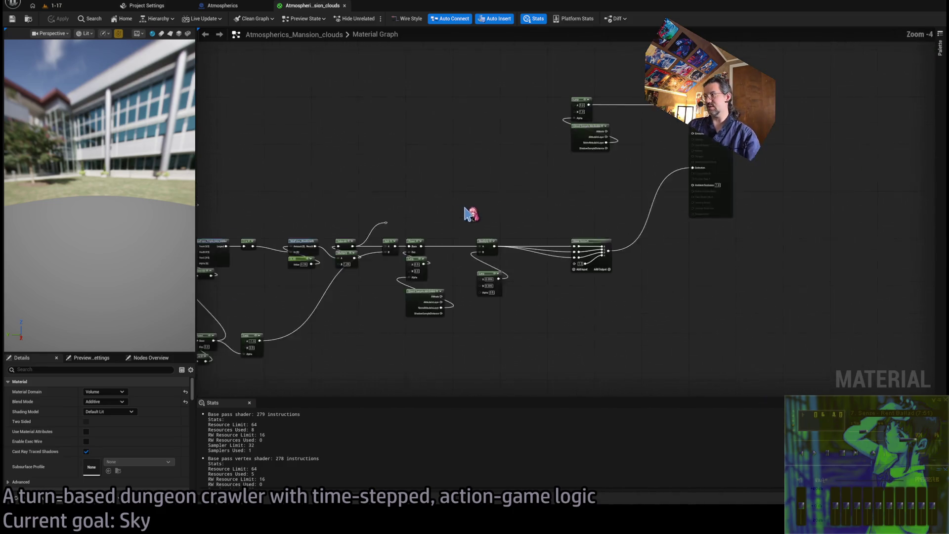
left_click_drag(591, 203, 588, 212)
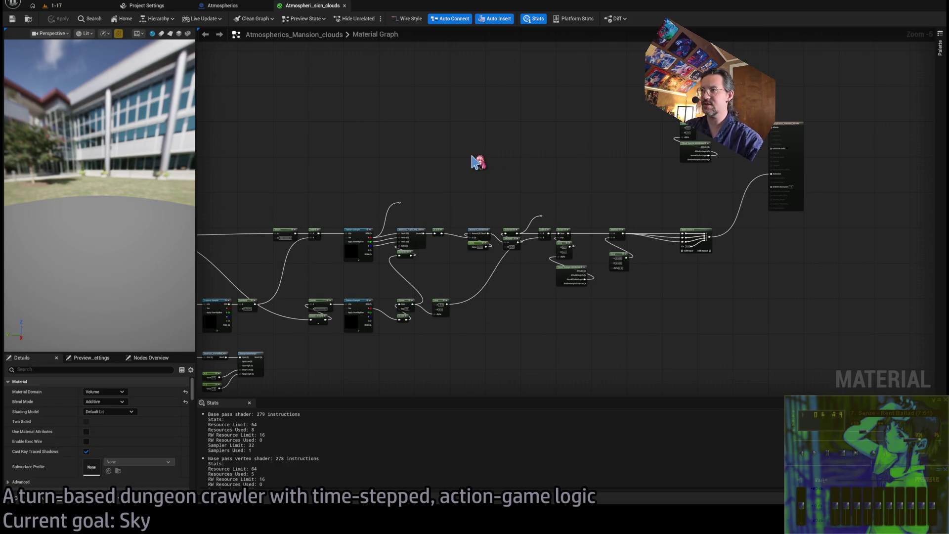
left_click(473, 157)
scroll(528, 194, "down", 3)
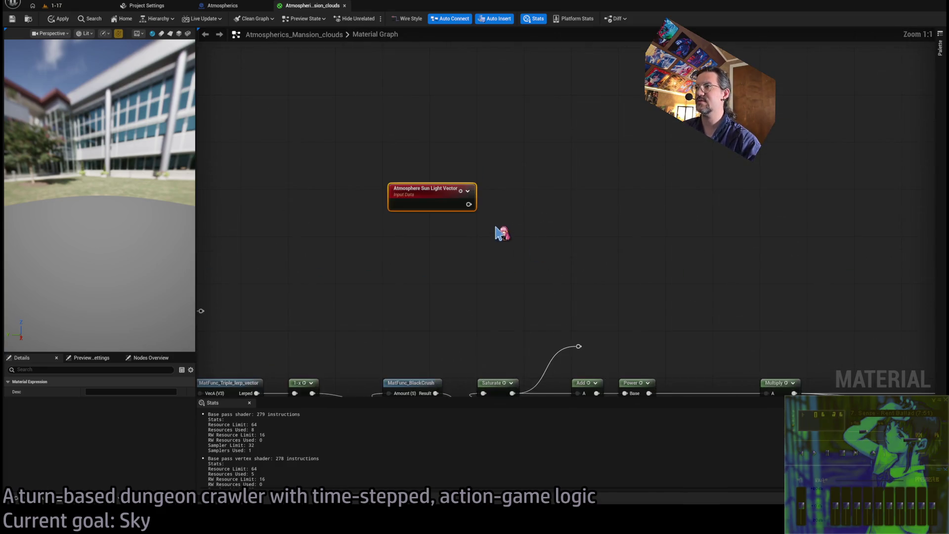
Step: Add a CameraDirectionVector node beneath the Sun Light Vector node
left_click_drag(355, 200, 414, 203)
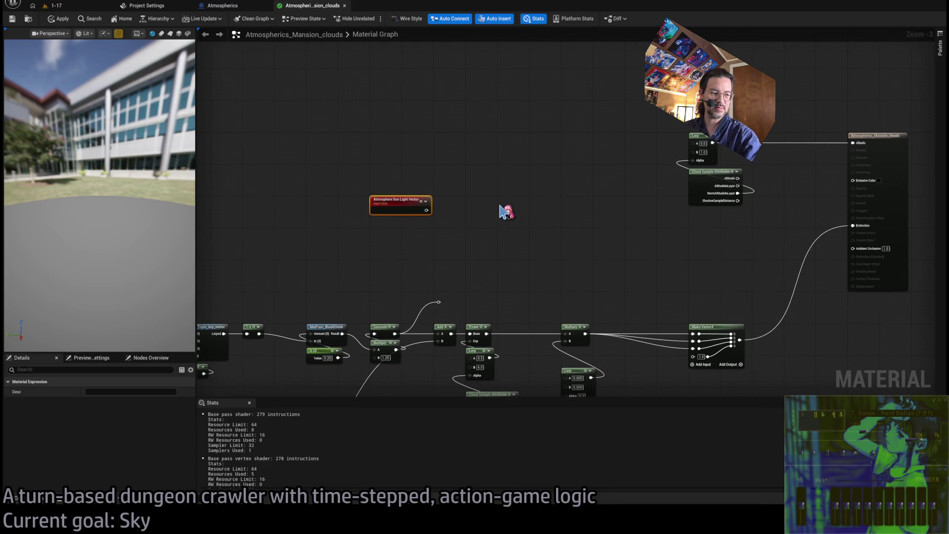
scroll(458, 240, "up", 3)
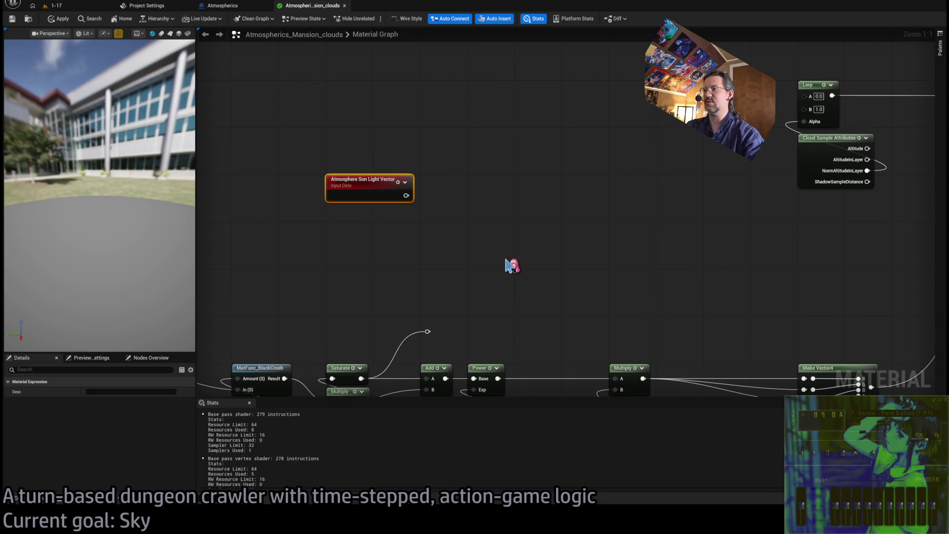
key("ctrl+v")
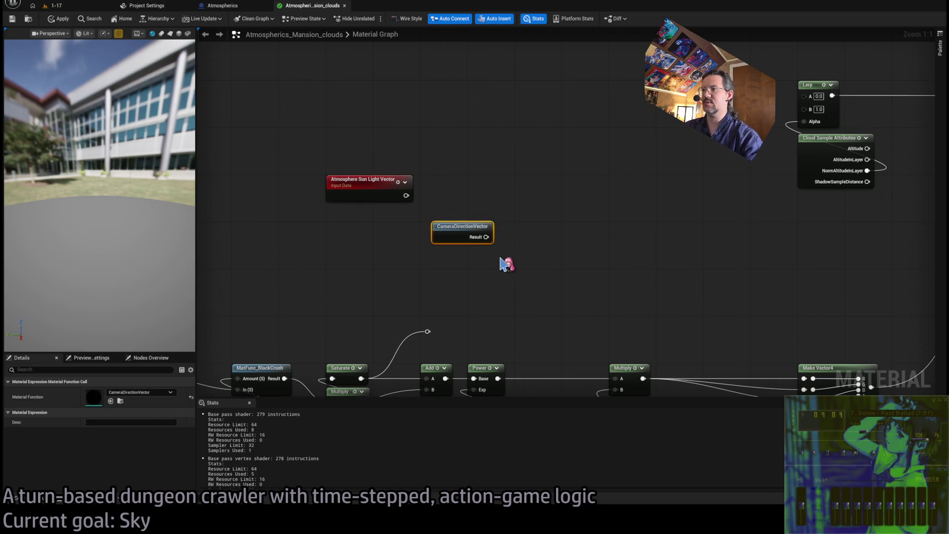
left_click(401, 287)
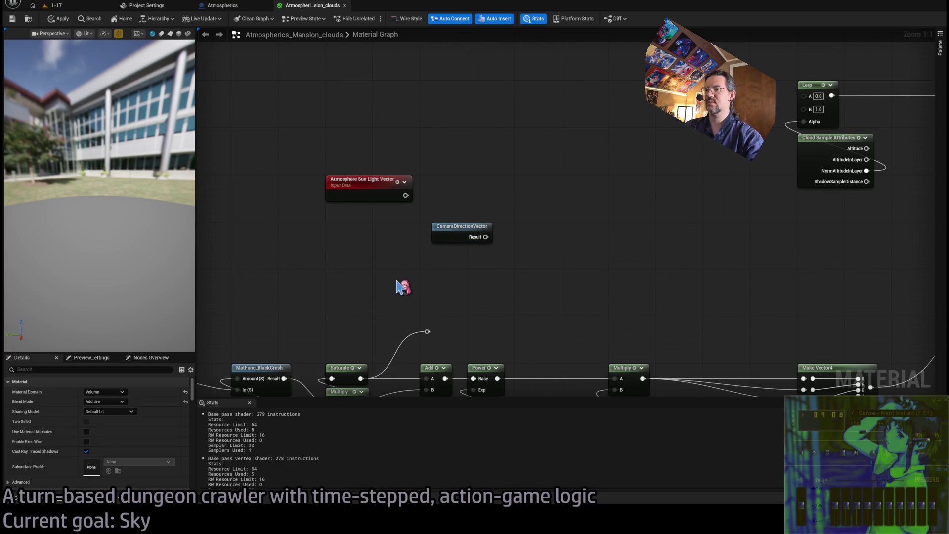
key("ctrl+v")
key("Delete")
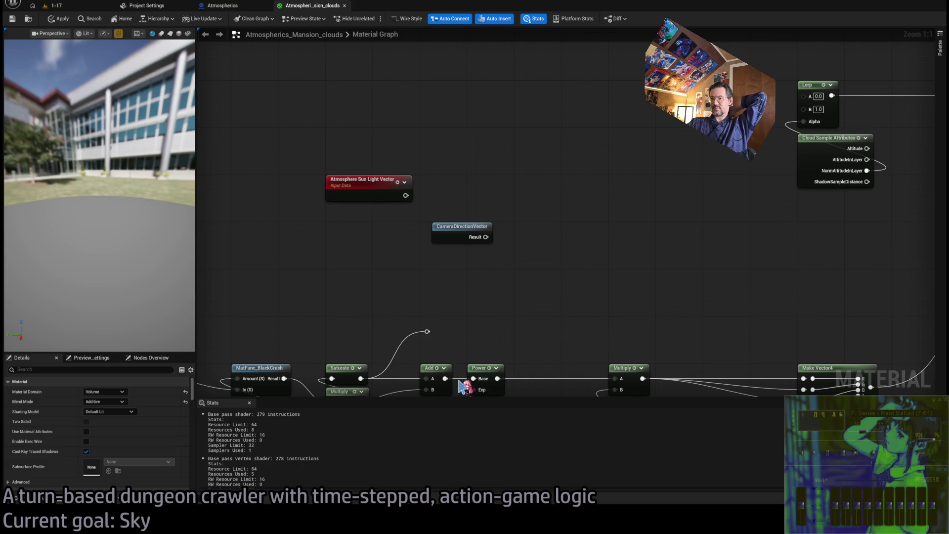
mouse_move(453, 236)
left_mouse_down()
mouse_move(351, 230)
mouse_move(354, 221)
left_mouse_up()
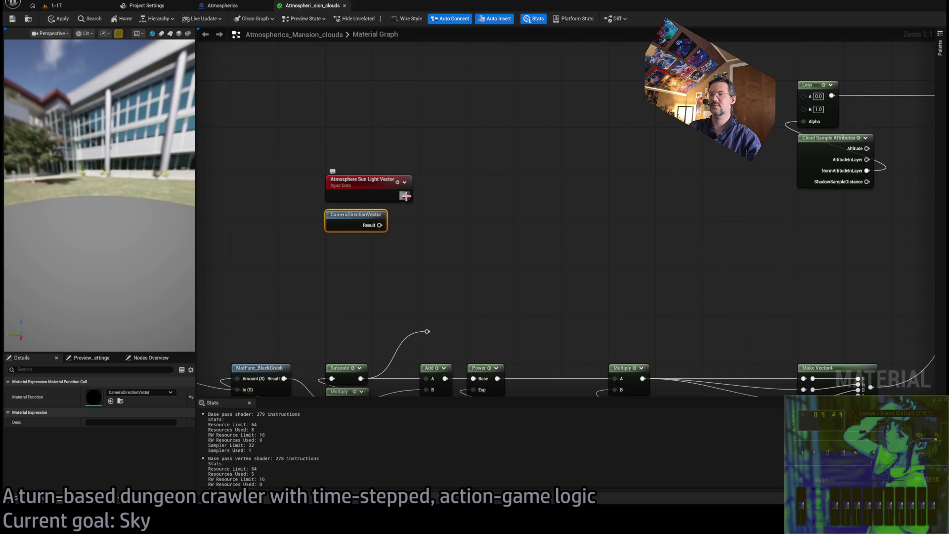
Step: Dot the sun and camera vectors, feed it into Make Vector4 and Extinction, then test in-level
left_click_drag(406, 197, 442, 206)
left_click_drag(380, 225, 444, 225)
scroll(363, 237, "down", 1)
left_click_drag(317, 221, 818, 228)
left_click_drag(483, 230, 488, 189)
mouse_move(315, 155)
left_mouse_down()
mouse_move(626, 305)
mouse_move(614, 320)
left_mouse_up()
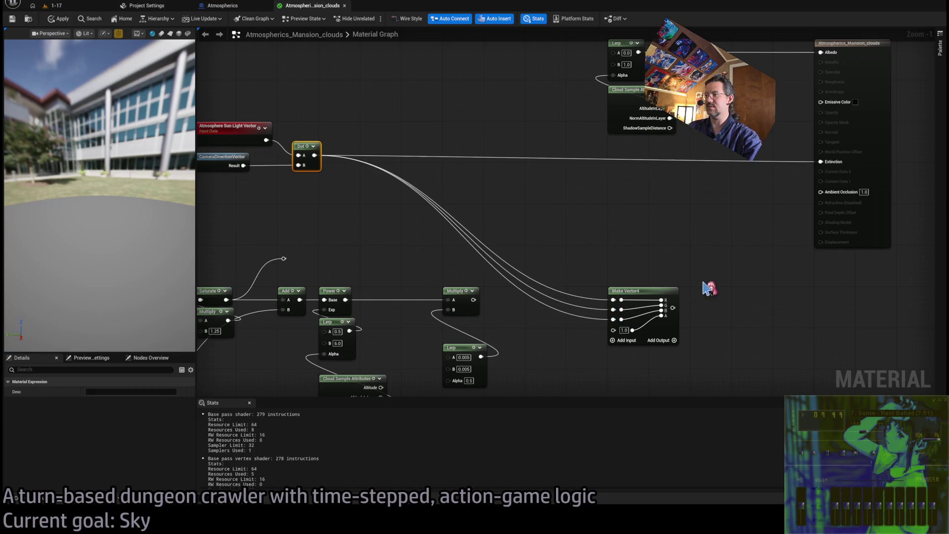
left_click(708, 288)
left_click_drag(673, 307, 820, 161)
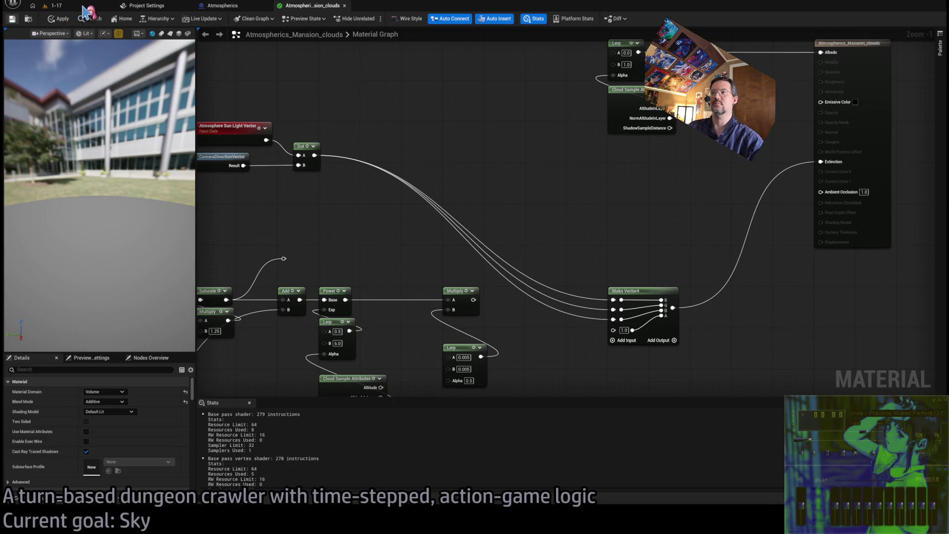
left_click(85, 9)
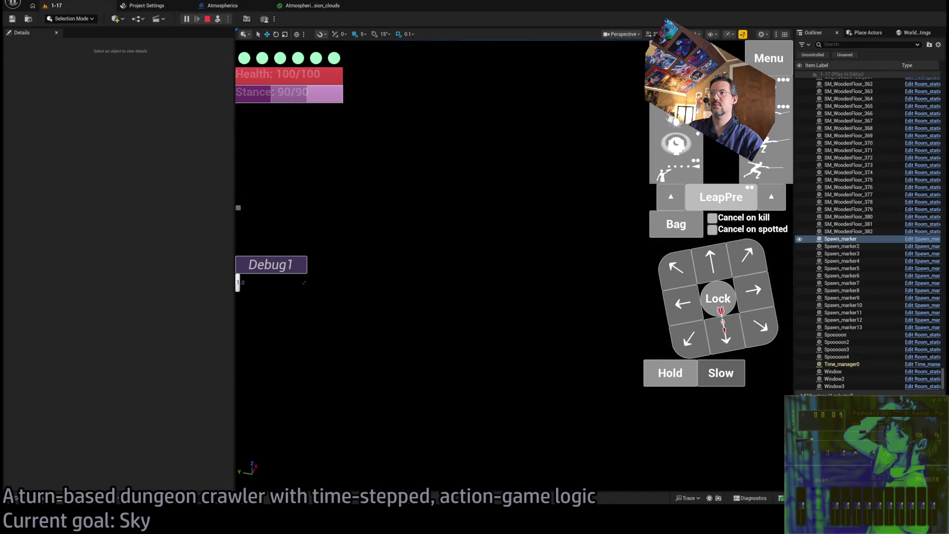
Step: Switch back to the clouds material graph and zoom in on the Dot node area
left_click(299, 10)
scroll(494, 198, "up", 2)
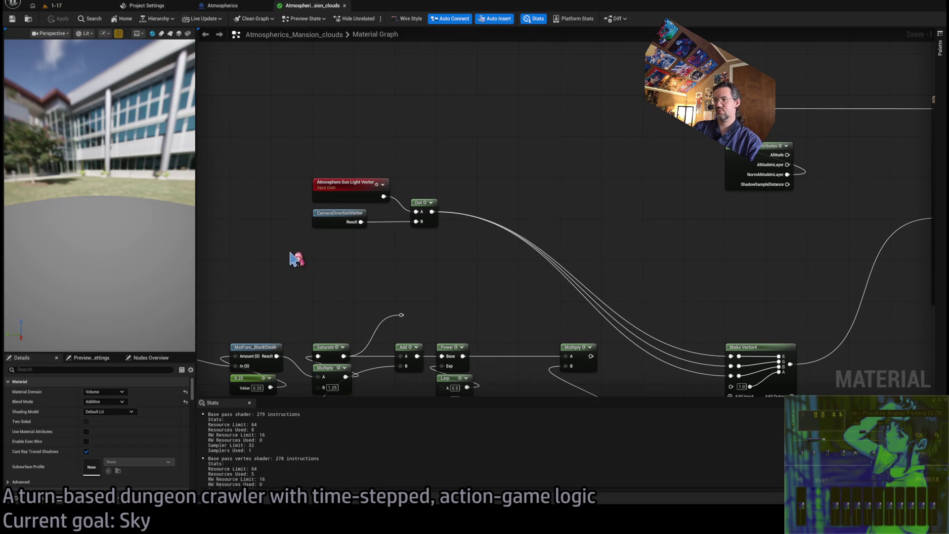
Step: Copy the Absolute World Position node and paste it beside the Dot inputs
mouse_move(297, 269)
left_mouse_down()
mouse_move(438, 227)
mouse_move(528, 187)
mouse_move(447, 184)
left_mouse_up()
mouse_move(708, 167)
left_mouse_down()
mouse_move(693, 203)
mouse_move(282, 244)
left_mouse_up()
left_click(579, 216)
key("ctrl+v")
mouse_move(578, 216)
left_mouse_down()
mouse_move(564, 233)
mouse_move(524, 230)
left_mouse_up()
mouse_move(464, 209)
left_mouse_down()
mouse_move(433, 219)
mouse_move(475, 220)
mouse_move(430, 205)
mouse_move(443, 203)
left_mouse_up()
left_click_drag(497, 216, 376, 224)
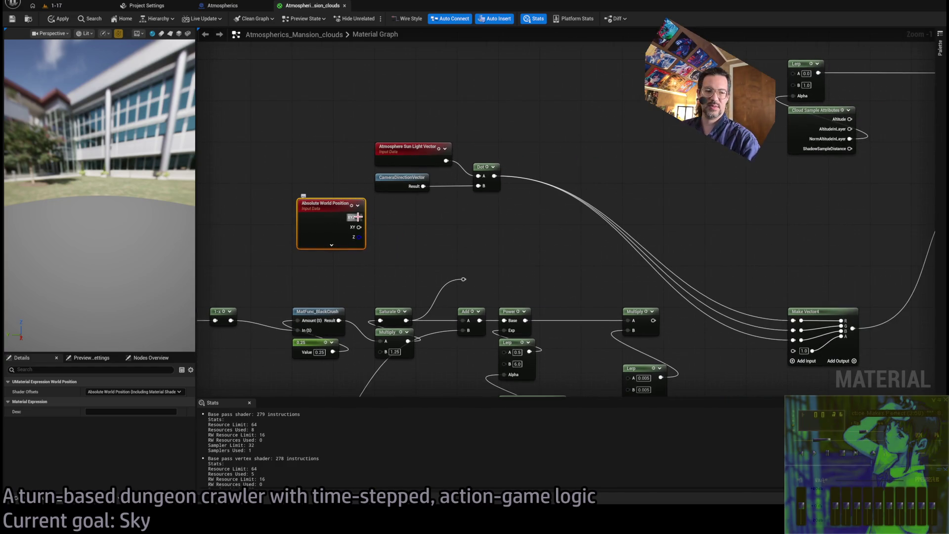
left_click(401, 207)
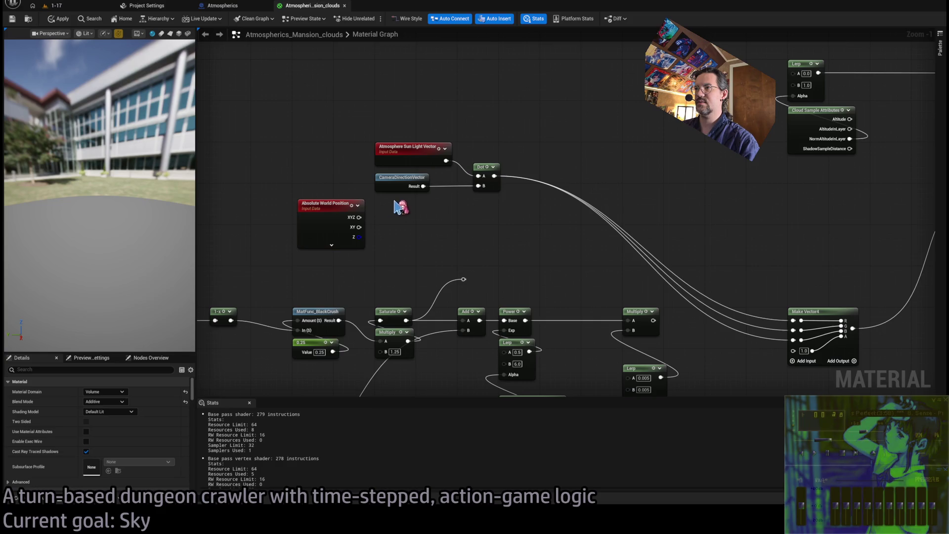
left_click_drag(405, 235, 401, 239)
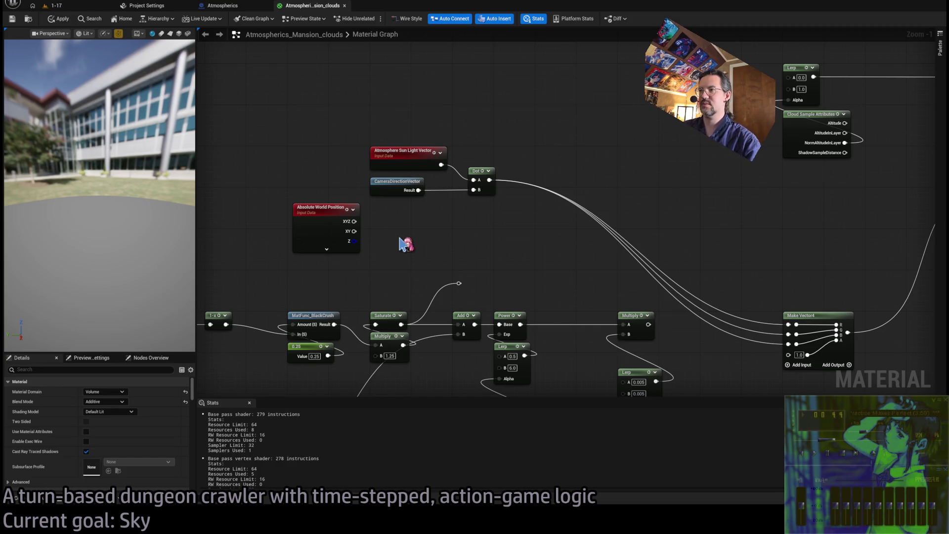
Step: Replace CameraDirectionVector with world position minus Camera Position into Dot B, apply, and test
key("ctrl+v")
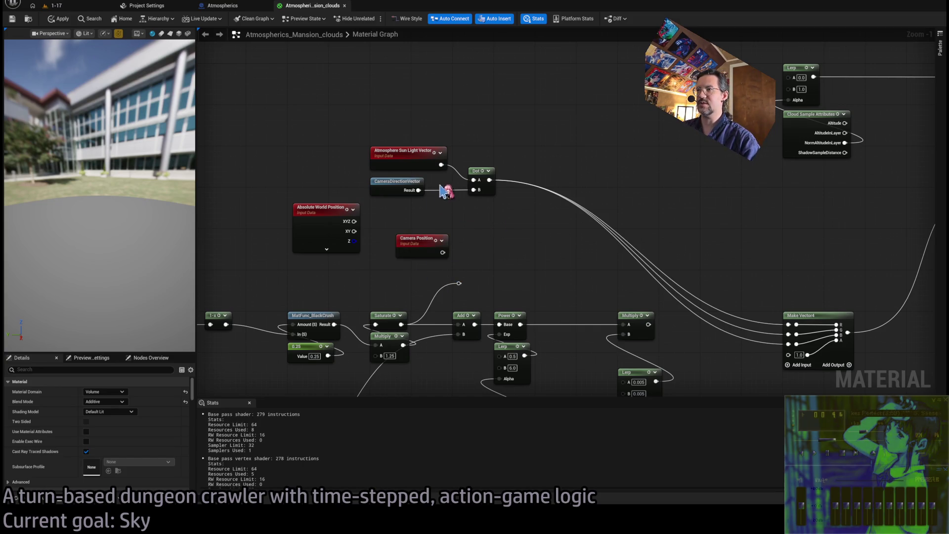
left_click(415, 185)
key("Delete")
left_click_drag(421, 240, 318, 261)
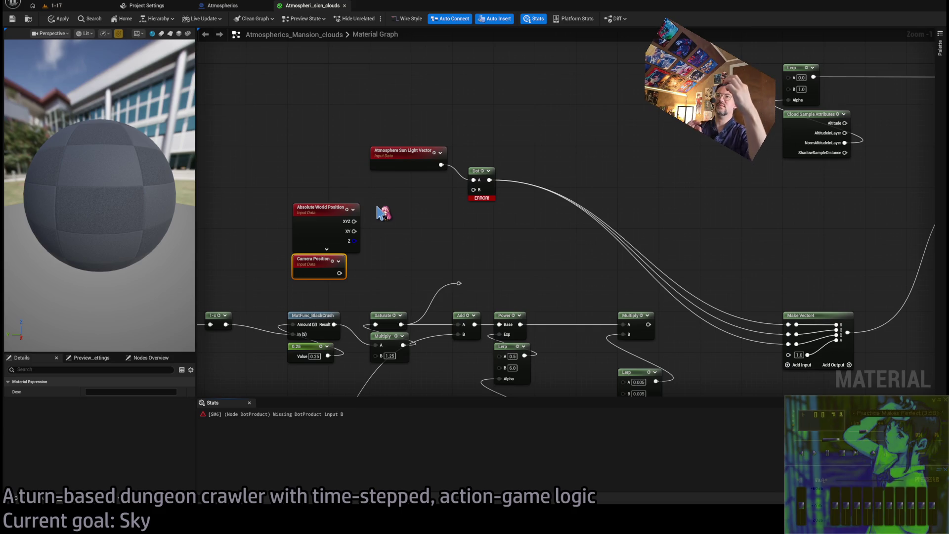
mouse_move(354, 221)
left_mouse_down()
mouse_move(396, 220)
mouse_move(396, 231)
left_mouse_up()
left_click_drag(339, 273, 474, 189)
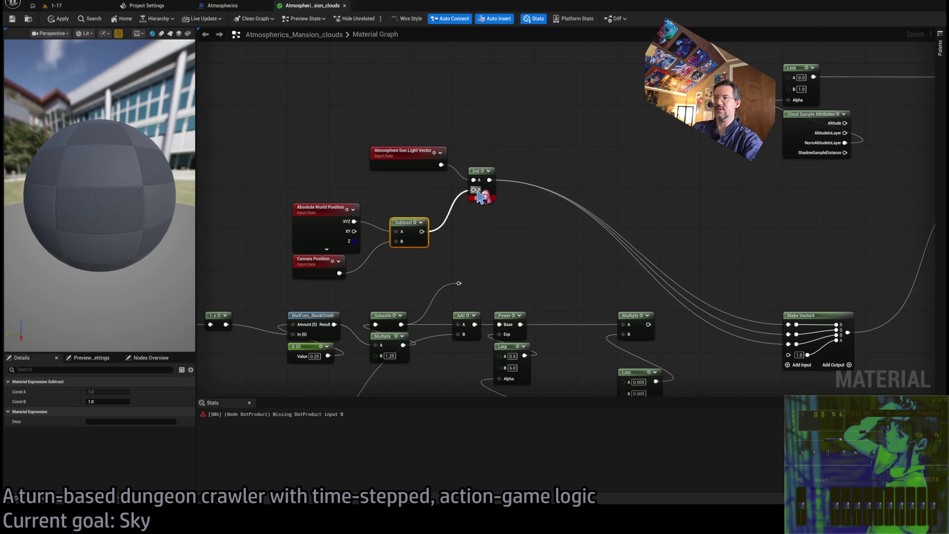
left_click(69, 18)
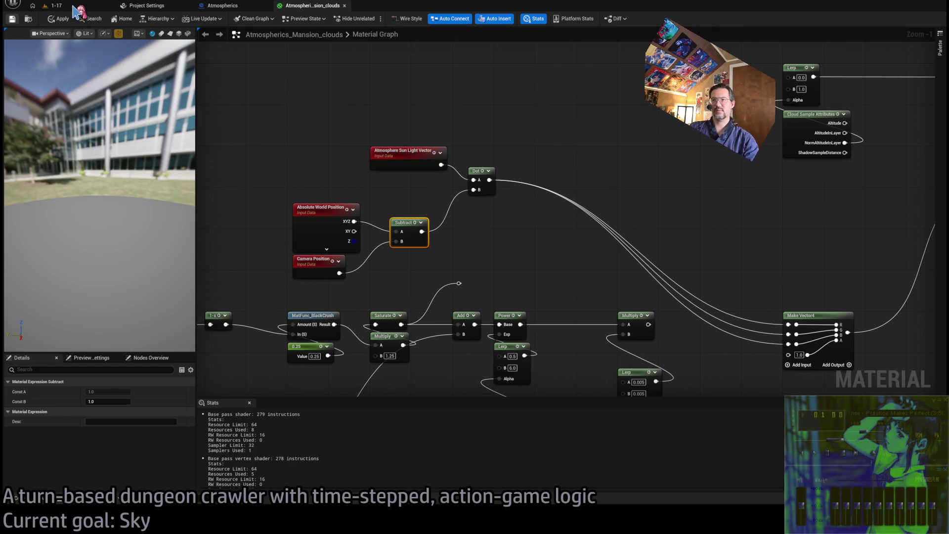
left_click(77, 10)
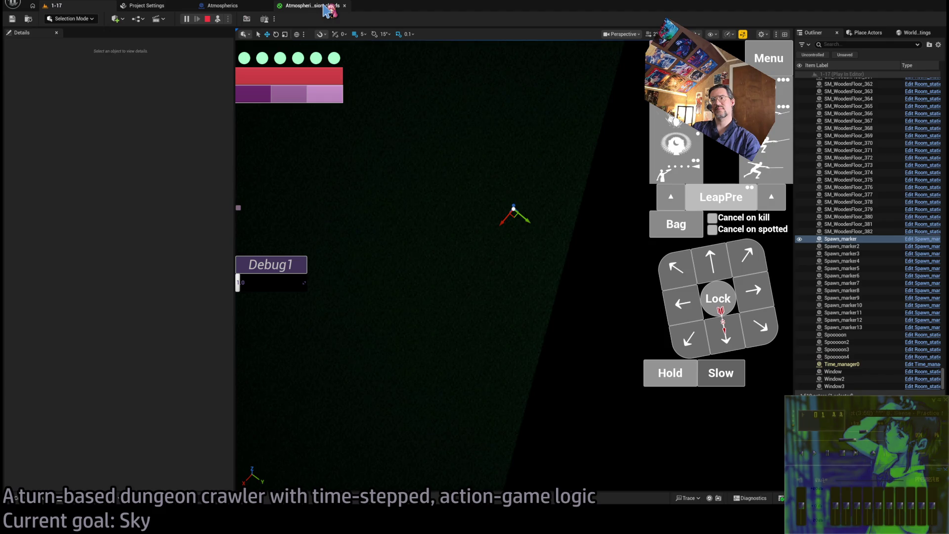
Step: Wire the Dot into Multiply A and Multiply into Make Vector4's RGB, then save
left_click(326, 7)
left_click(79, 8)
left_click(307, 6)
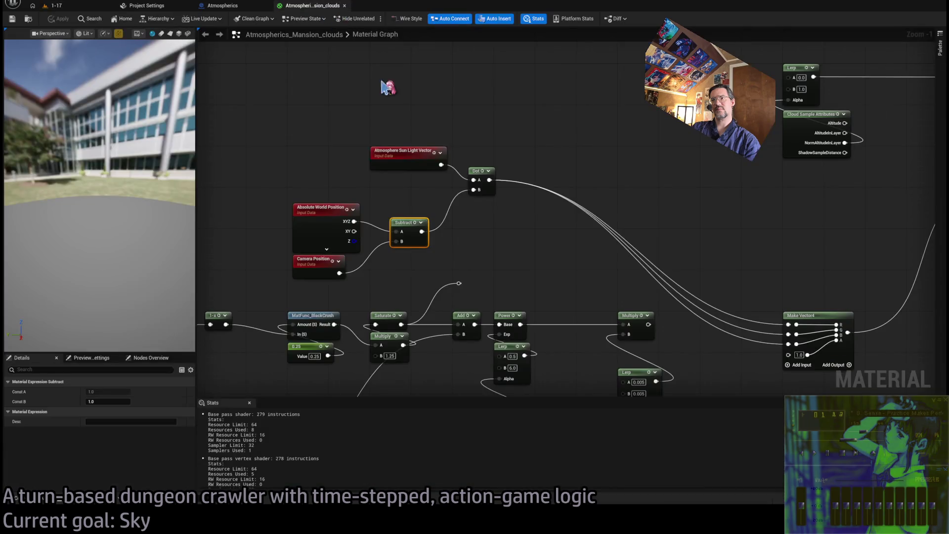
mouse_move(526, 237)
left_mouse_down()
mouse_move(453, 191)
mouse_move(460, 218)
left_mouse_up()
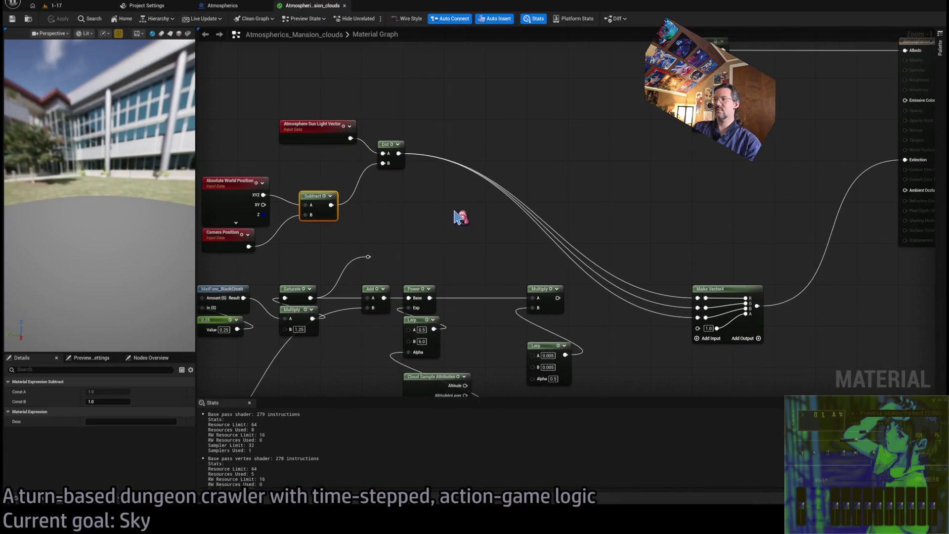
mouse_move(399, 153)
left_mouse_down()
mouse_move(539, 310)
mouse_move(534, 298)
mouse_move(697, 297)
left_mouse_up()
mouse_move(558, 298)
left_mouse_down()
mouse_move(698, 308)
mouse_move(698, 318)
left_mouse_up()
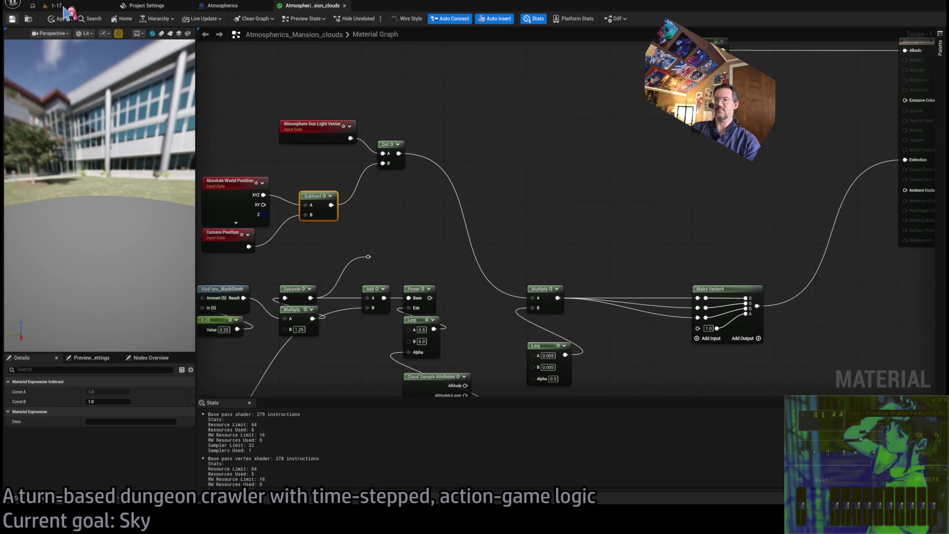
key("ctrl+s")
Step: Check the clouds in the 1-17 level, then open the Atmospherics blueprint
left_click(63, 9)
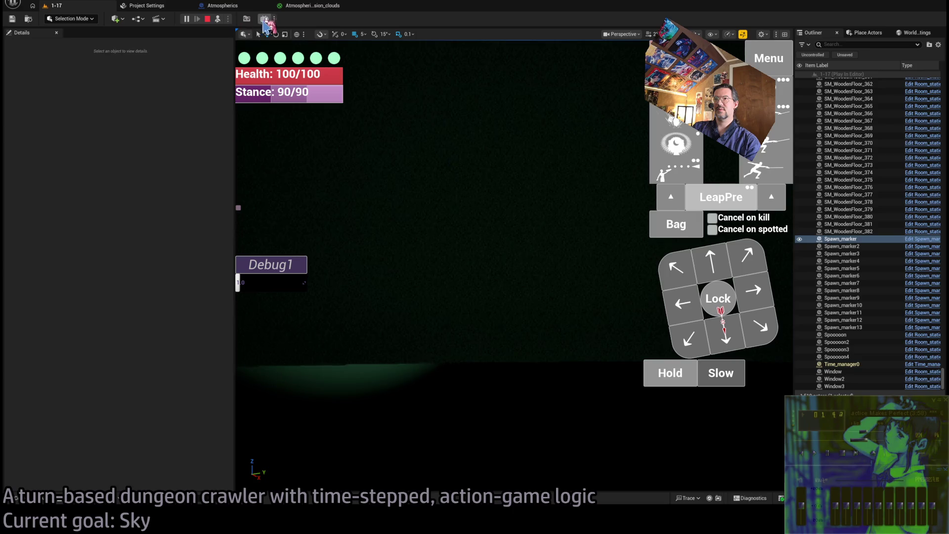
left_click(158, 8)
left_click(218, 7)
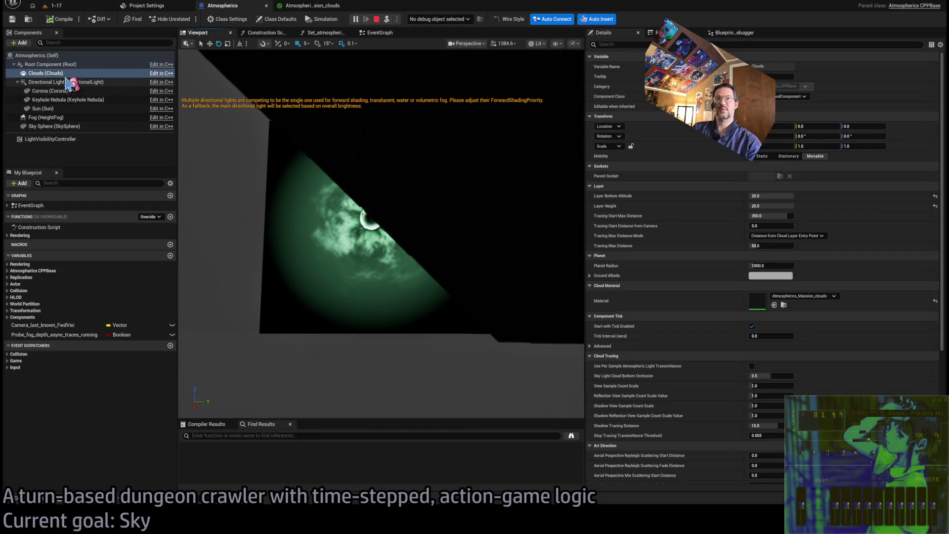
Step: Select the Root Component and orbit the blueprint preview to inspect the cloud disk
left_click(62, 65)
left_click(273, 167)
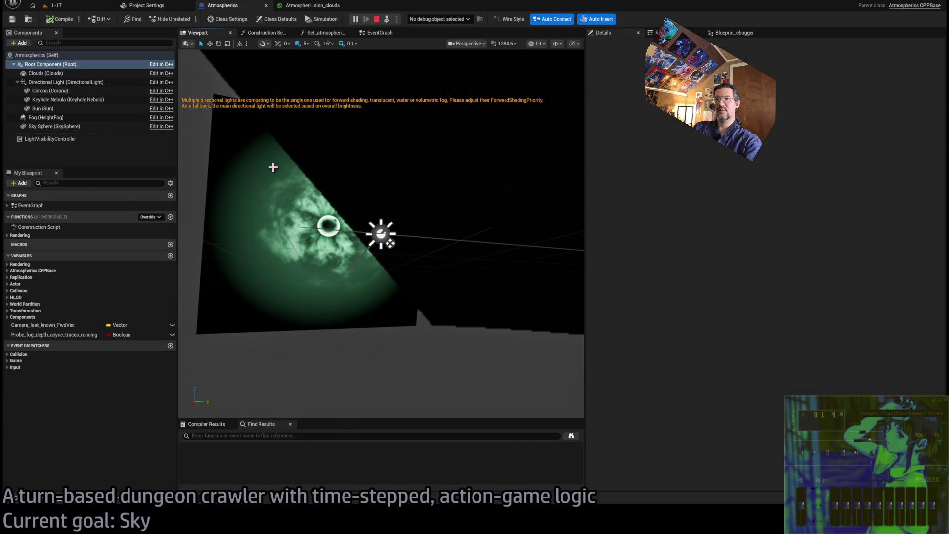
mouse_move(359, 204)
left_mouse_down()
mouse_move(377, 185)
mouse_move(360, 197)
left_mouse_up()
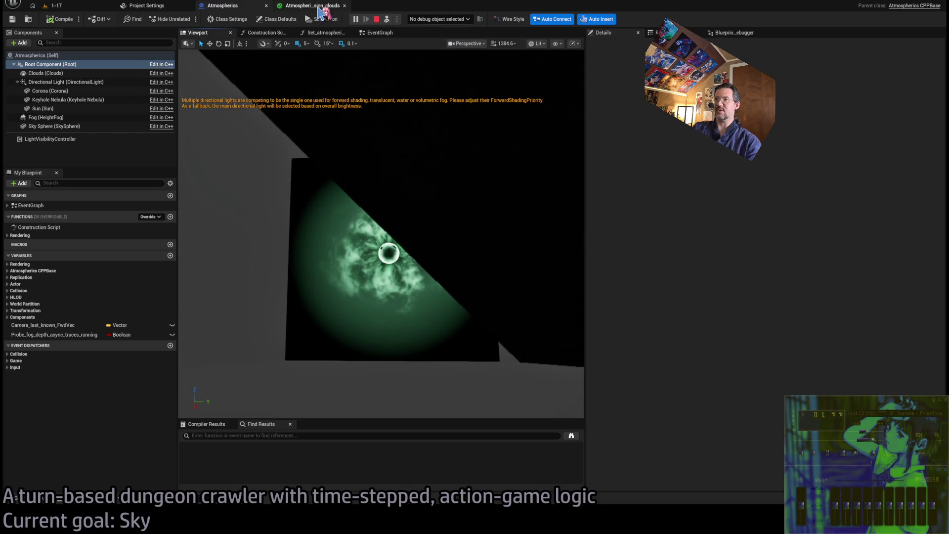
Step: View the running 1-17 level, then reopen the clouds material graph
left_click(313, 6)
left_click(65, 6)
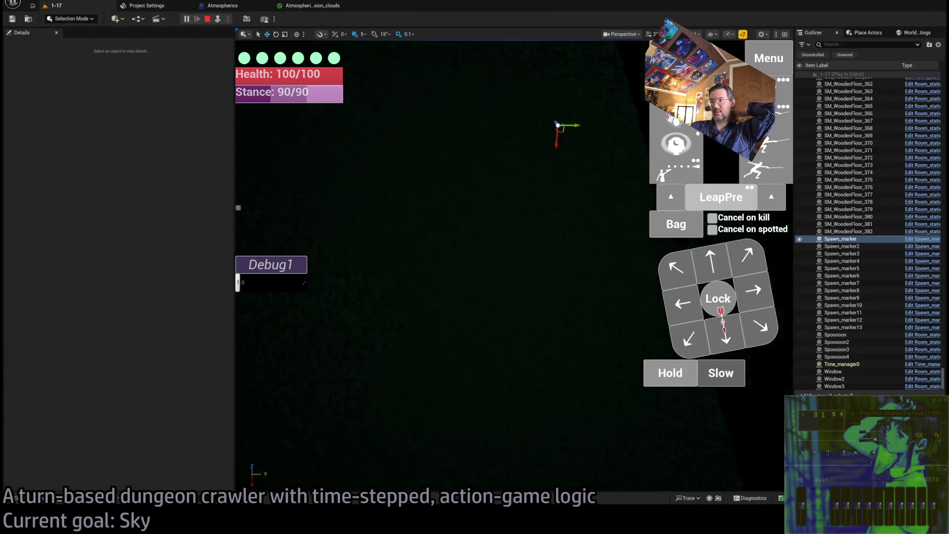
left_click(317, 7)
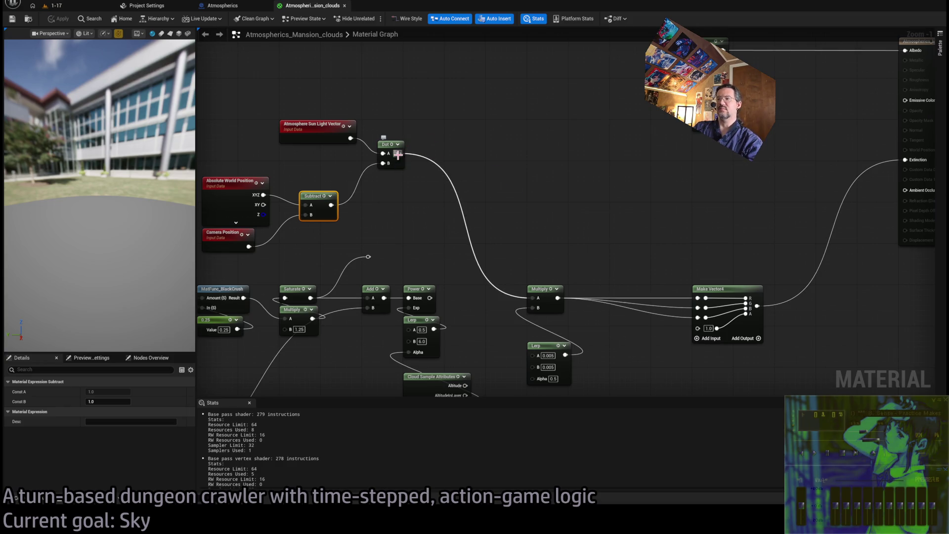
Step: Add a Multiply (B 0.005) after the Dot, wire it into Make Vector4's RGB, apply and test
left_click_drag(399, 154, 476, 165)
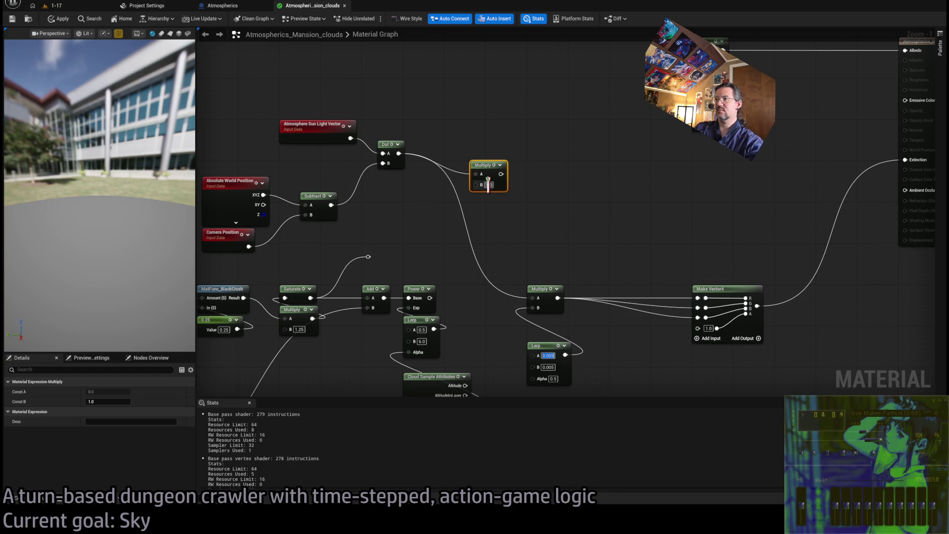
type("0.005")
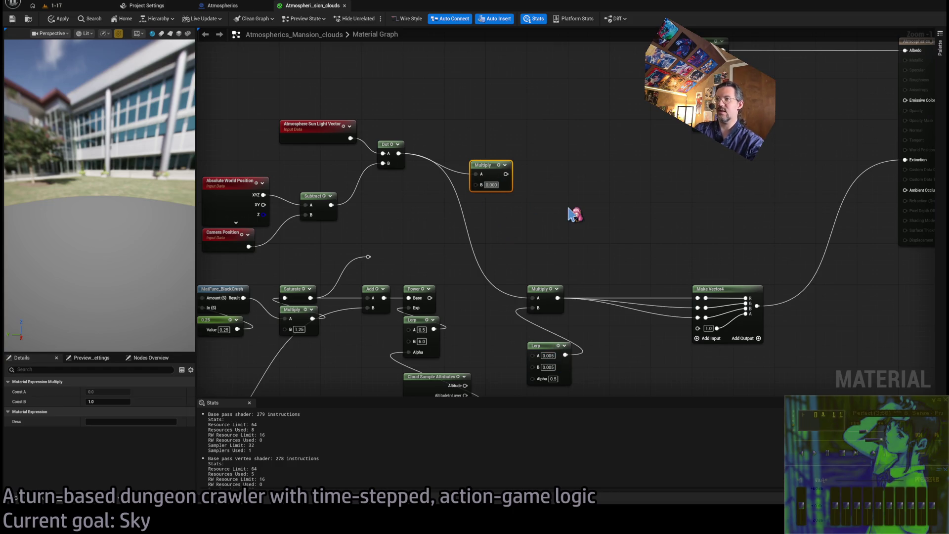
mouse_move(509, 174)
left_mouse_down()
mouse_move(698, 298)
mouse_move(698, 308)
mouse_move(632, 272)
mouse_move(697, 318)
left_mouse_up()
left_click(59, 19)
left_click(71, 7)
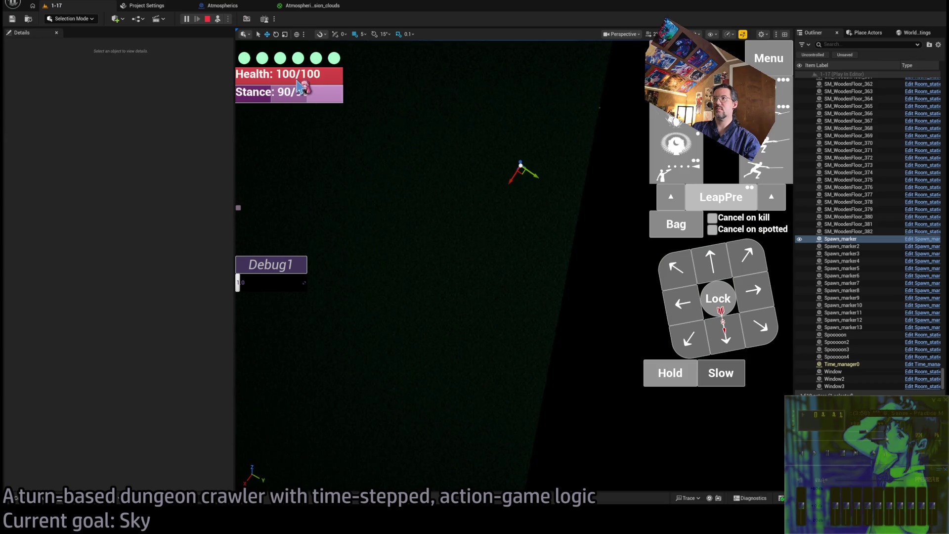
Step: Lower the Multiply factor to 0.00005, then 0.000005, checking the clouds in-game after each
left_click(312, 5)
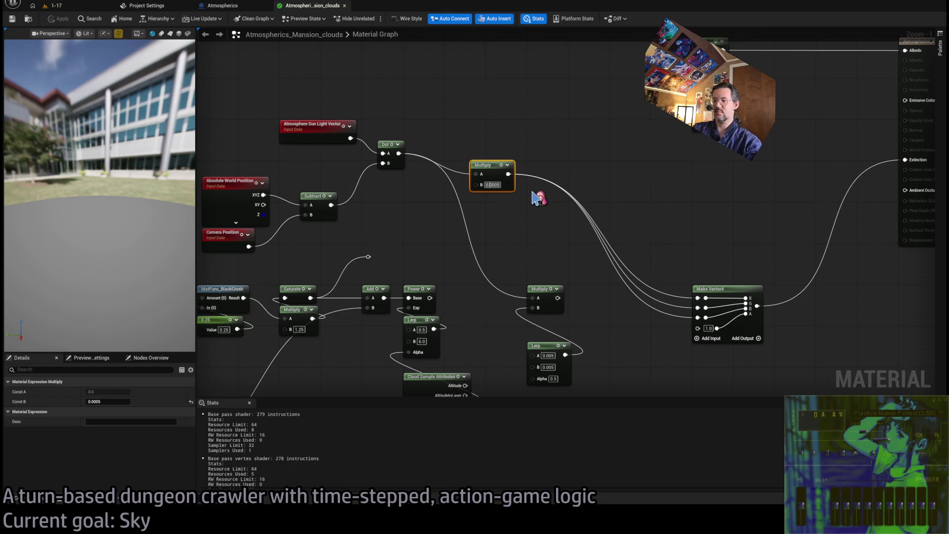
type("0")
key("Return")
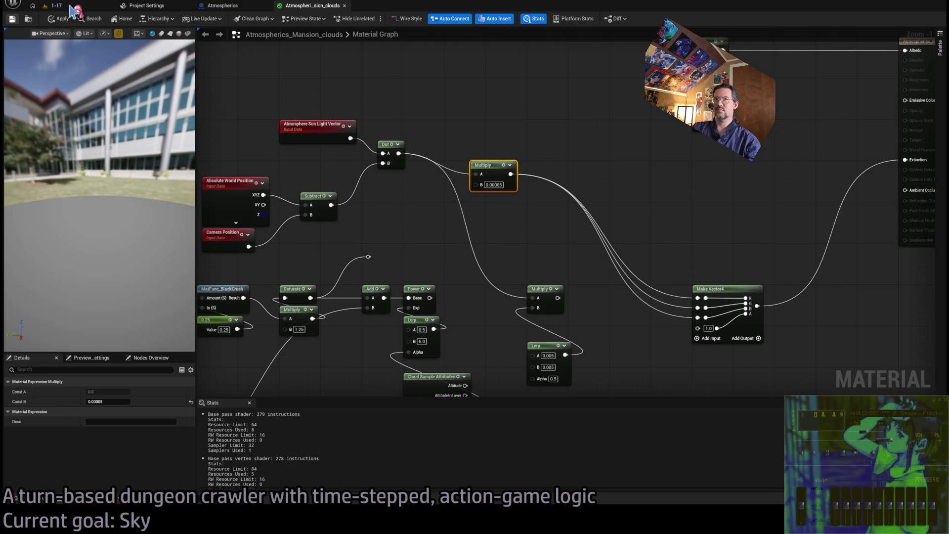
left_click(69, 10)
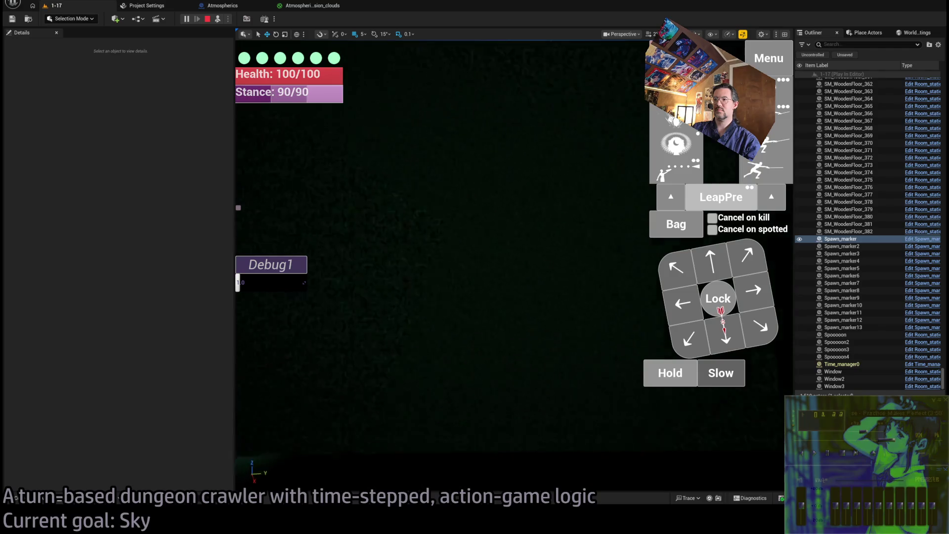
left_click(312, 5)
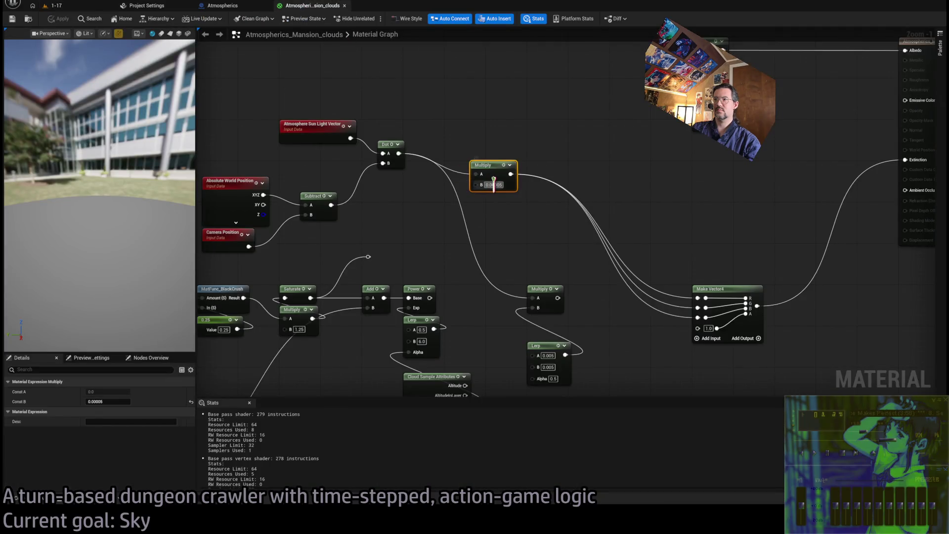
type("0")
key("Return")
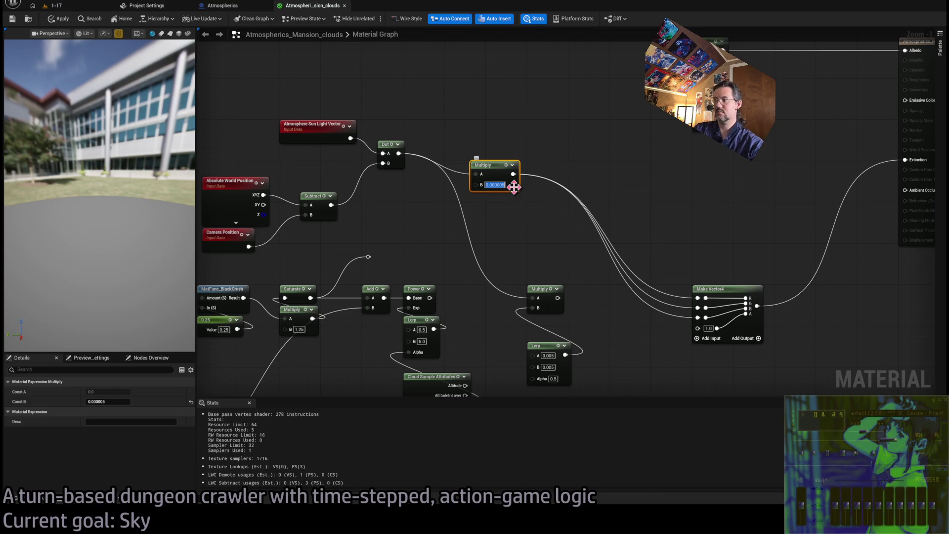
left_click(68, 7)
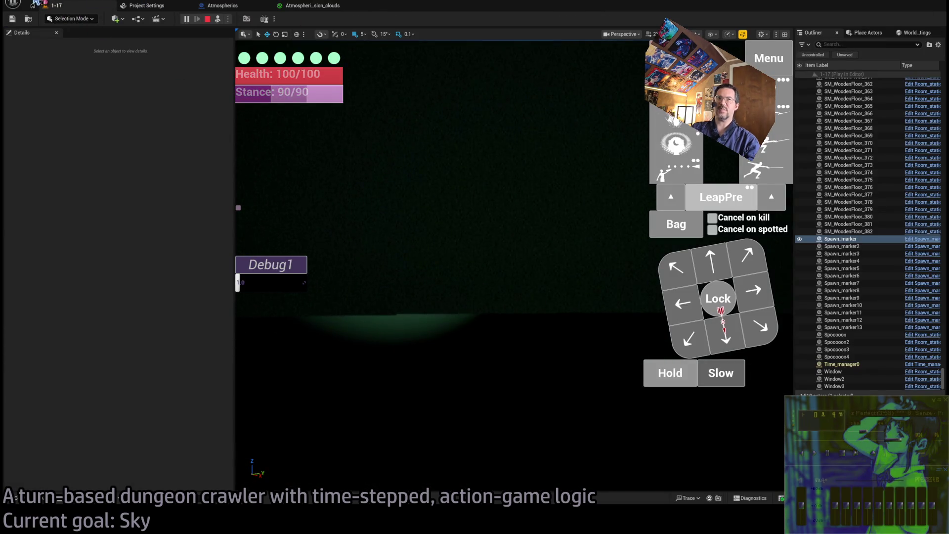
left_click(312, 6)
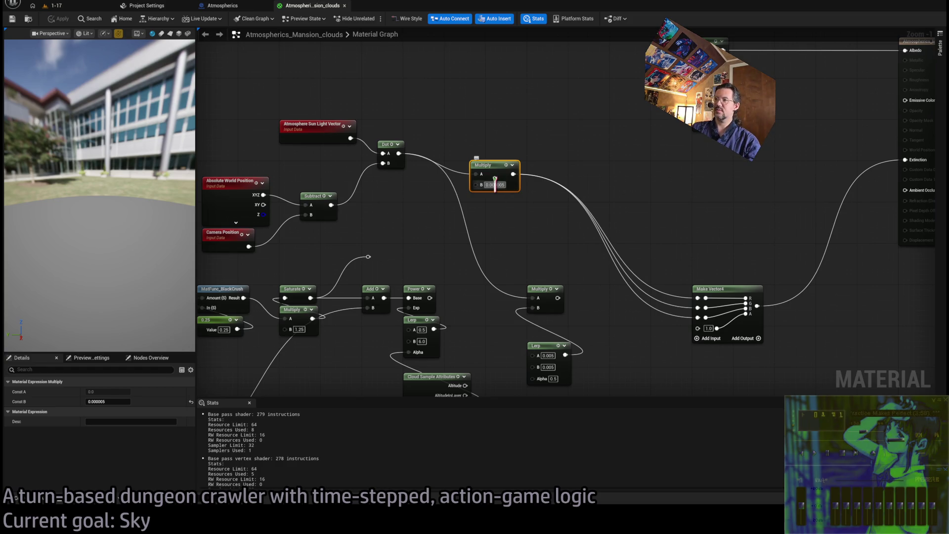
Step: Try a zero factor, then set the Multiply's B to 0.000001 and test it in the level
left_click_drag(355, 192, 404, 201)
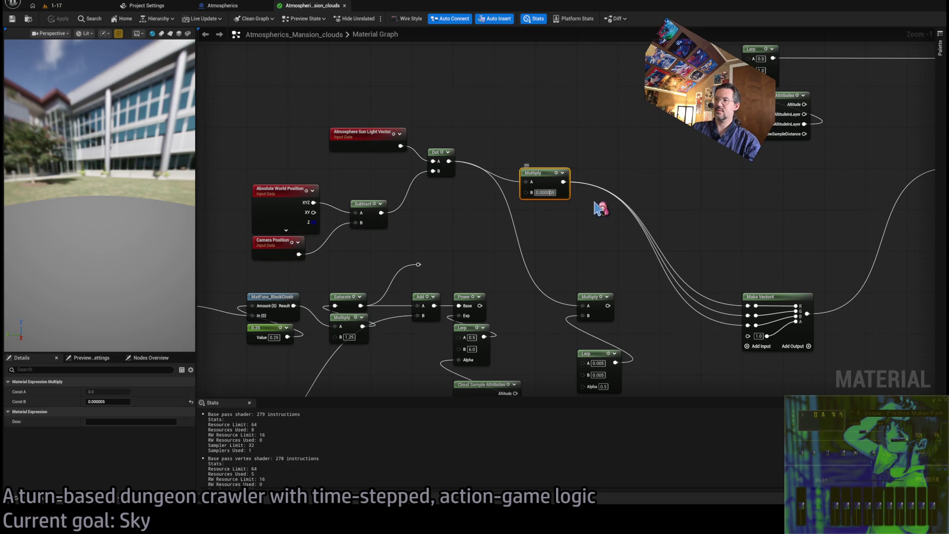
type("0")
key("Return")
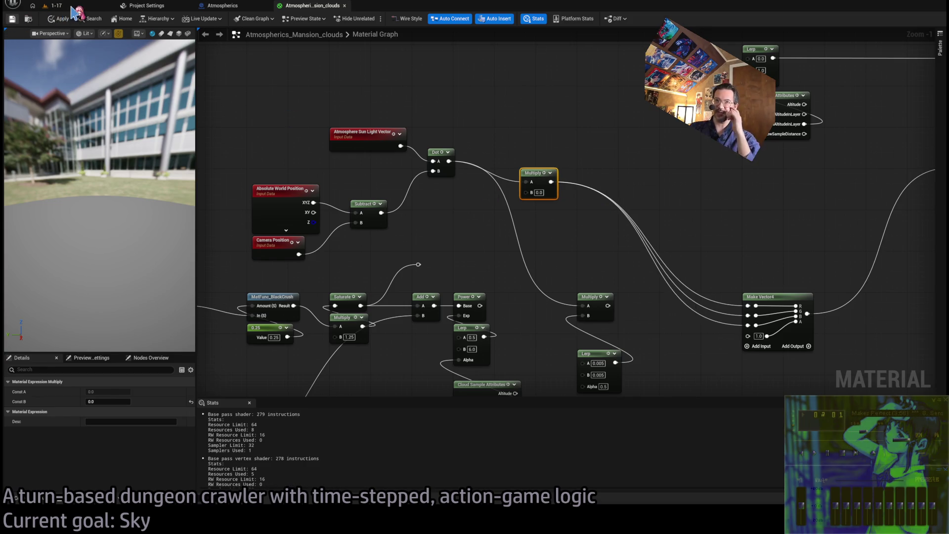
left_click(54, 6)
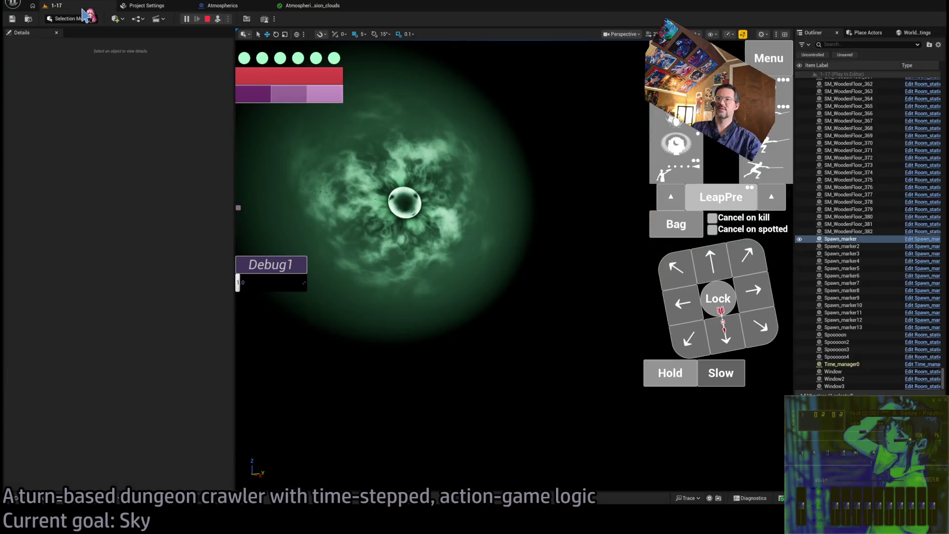
left_click(316, 6)
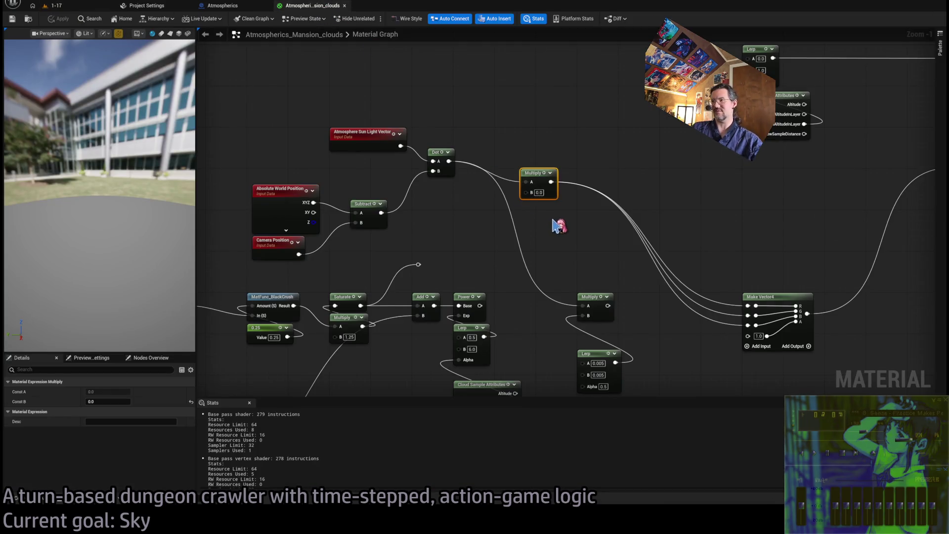
left_click(547, 222)
left_click(542, 192)
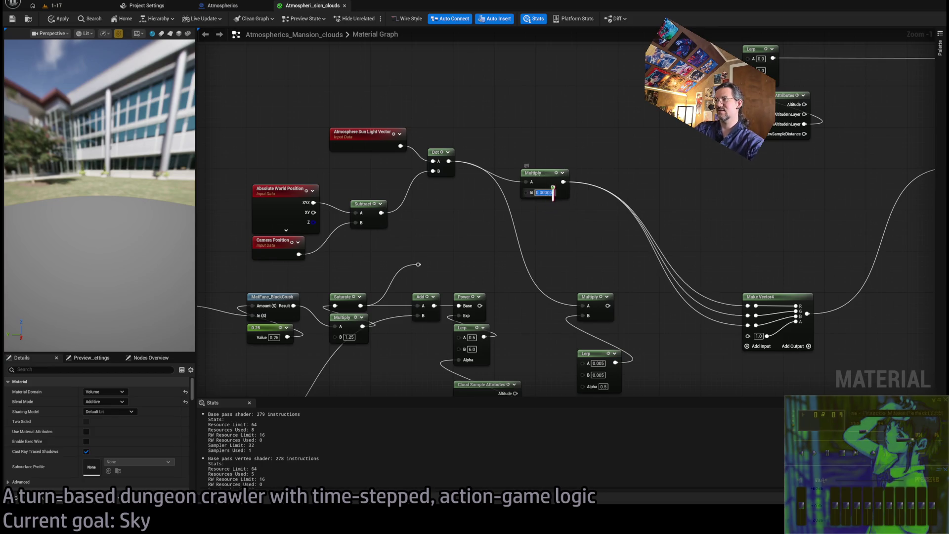
type("0.000001")
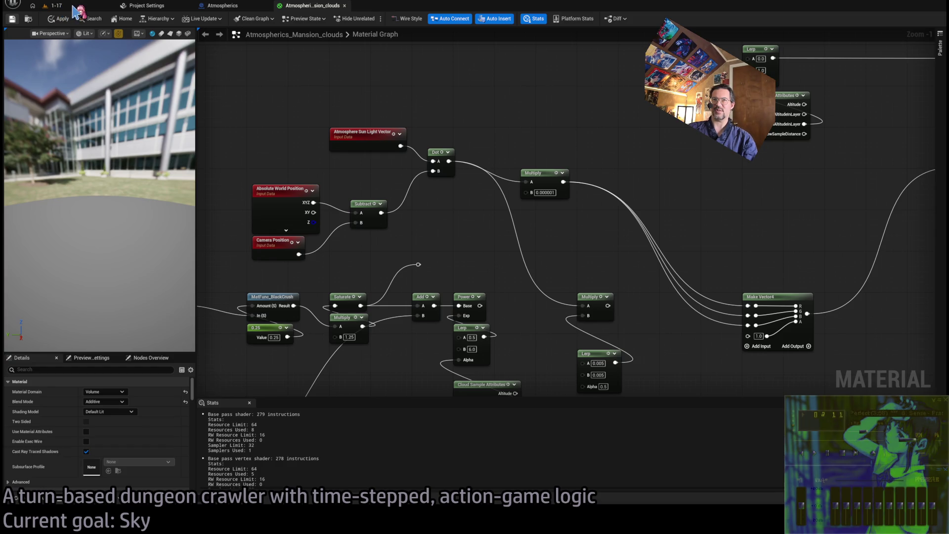
left_click(70, 6)
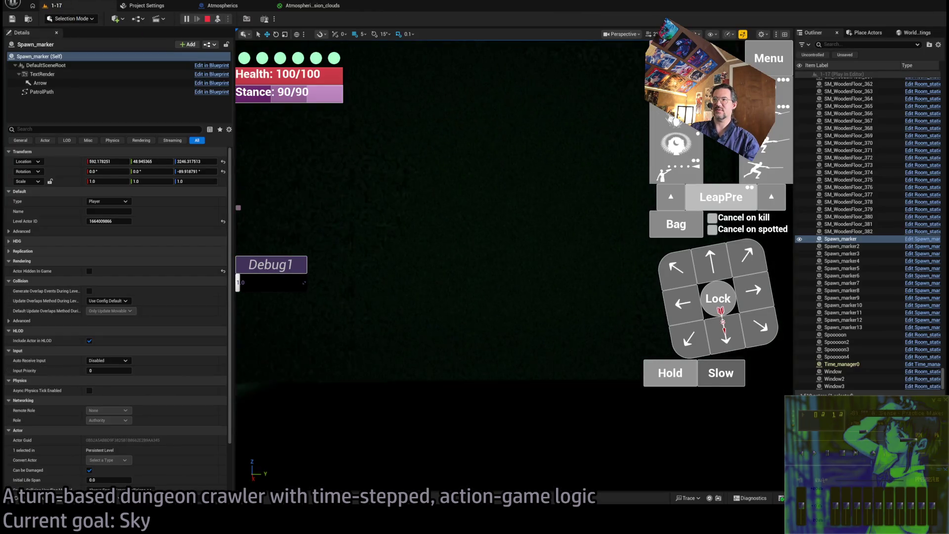
left_click(312, 5)
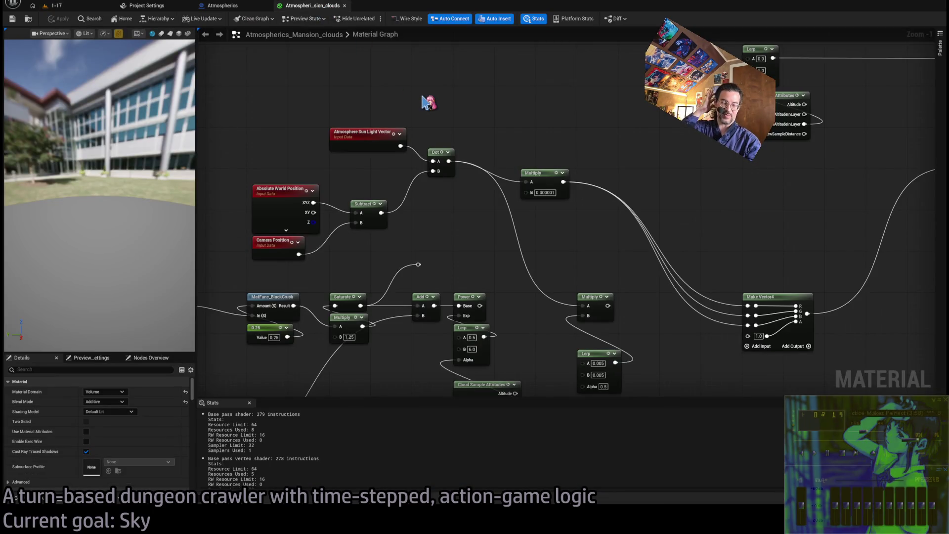
Step: Duplicate the tuned Multiply node and chain the copy after the original
left_click(559, 187)
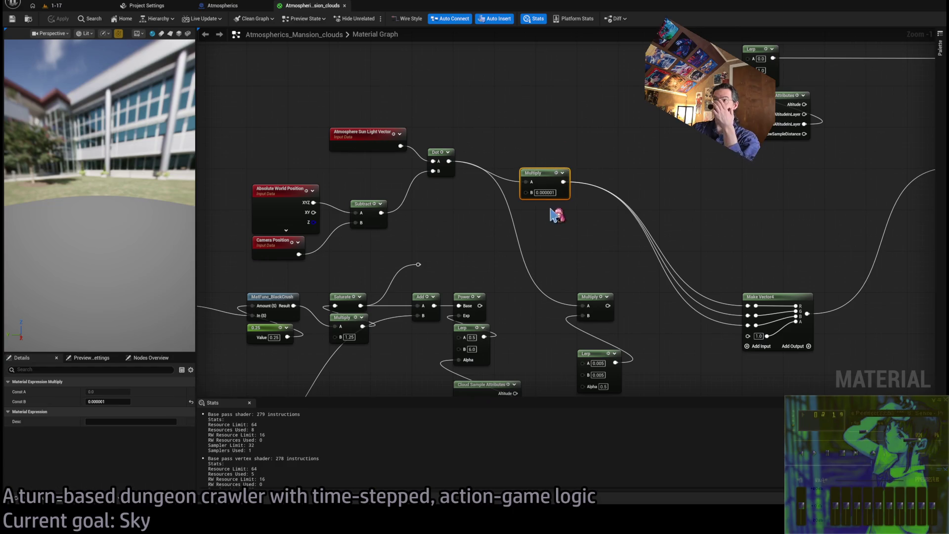
key("ctrl+d")
left_click_drag(564, 182, 583, 239)
Step: Wire the copied Multiply into Make Vector4, set its factor, and test the chained multiplies
left_click_drag(564, 182, 620, 238)
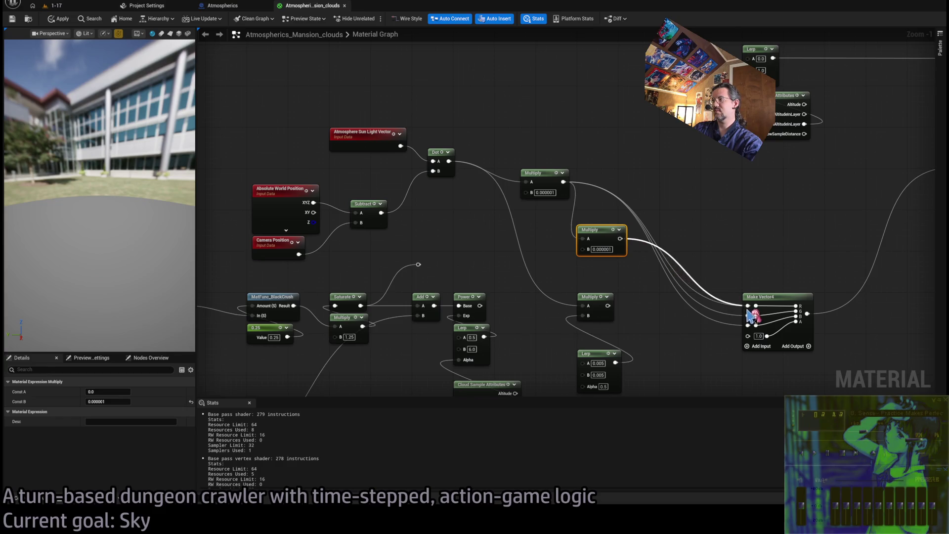
left_click(604, 250)
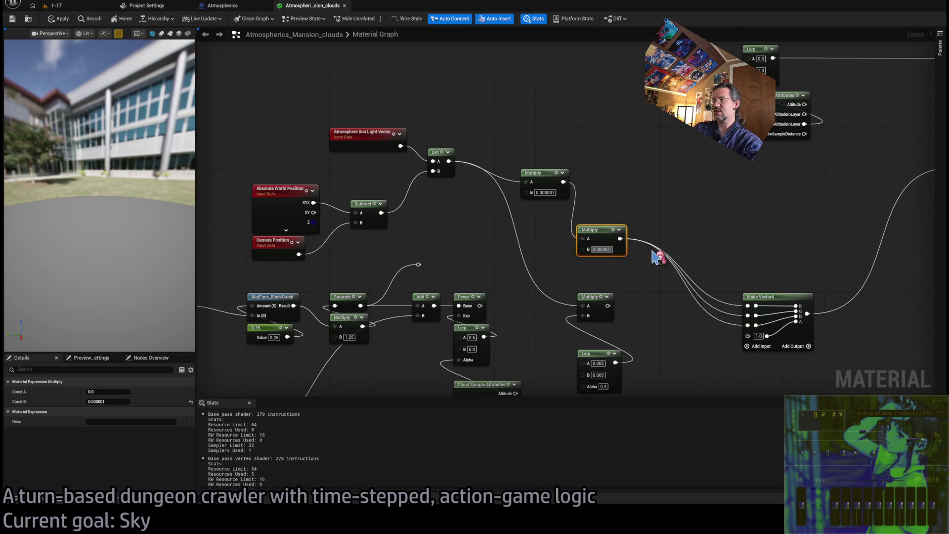
key("Delete")
key("Delete")
key("Delete")
key("Return")
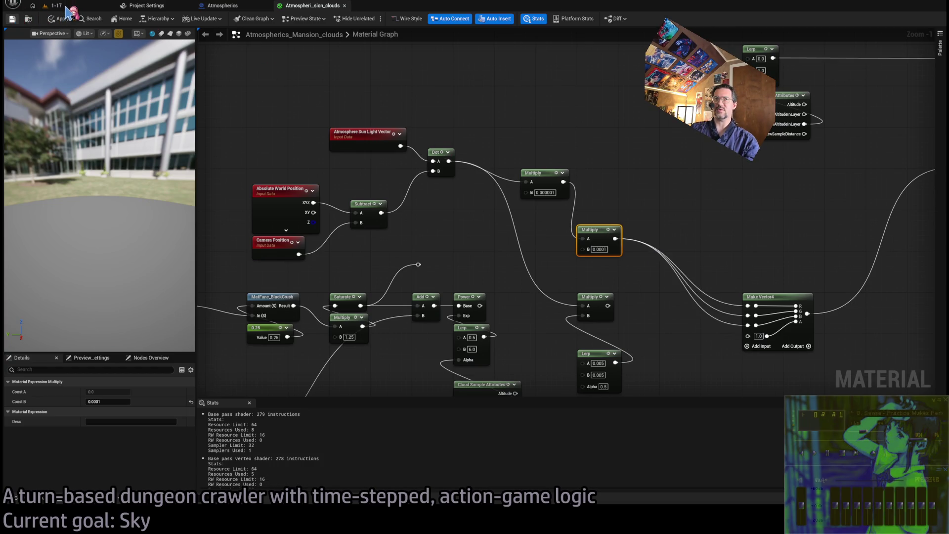
left_click(65, 6)
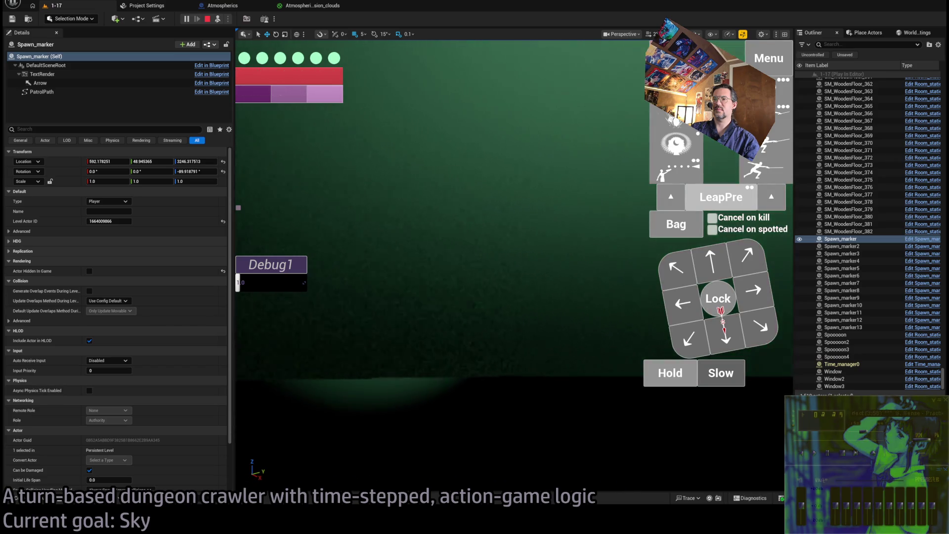
left_click(306, 6)
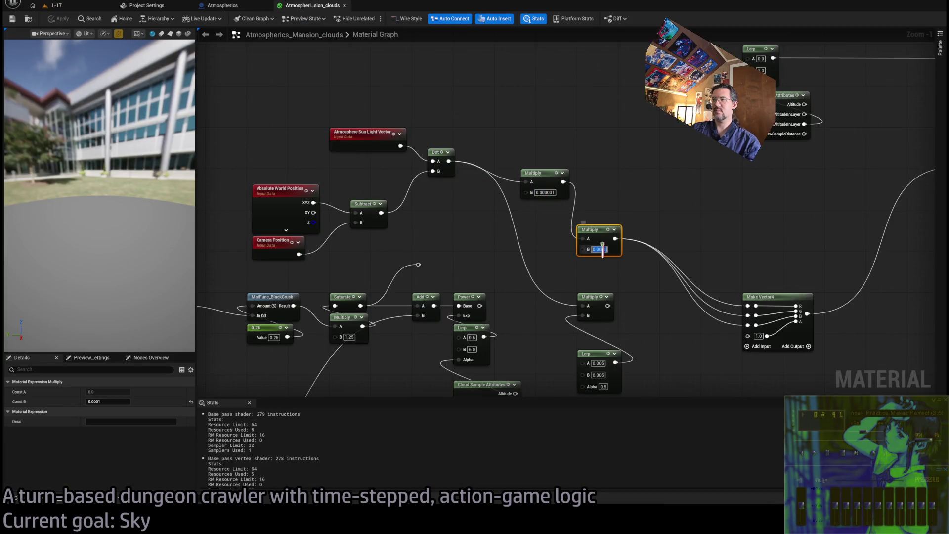
Step: Try the Multiply constant at 0.00001 and -1, then settle on 0.000001
type("01")
key("Return")
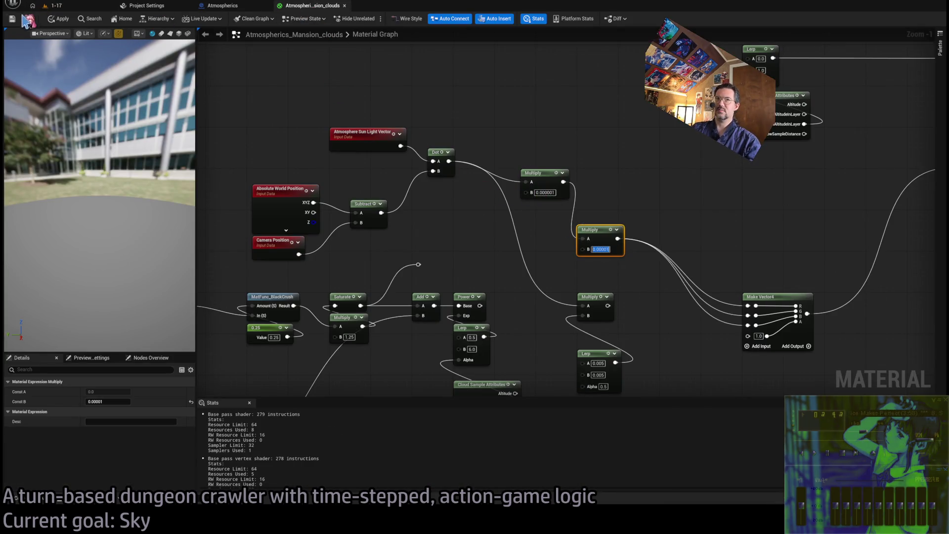
left_click(76, 7)
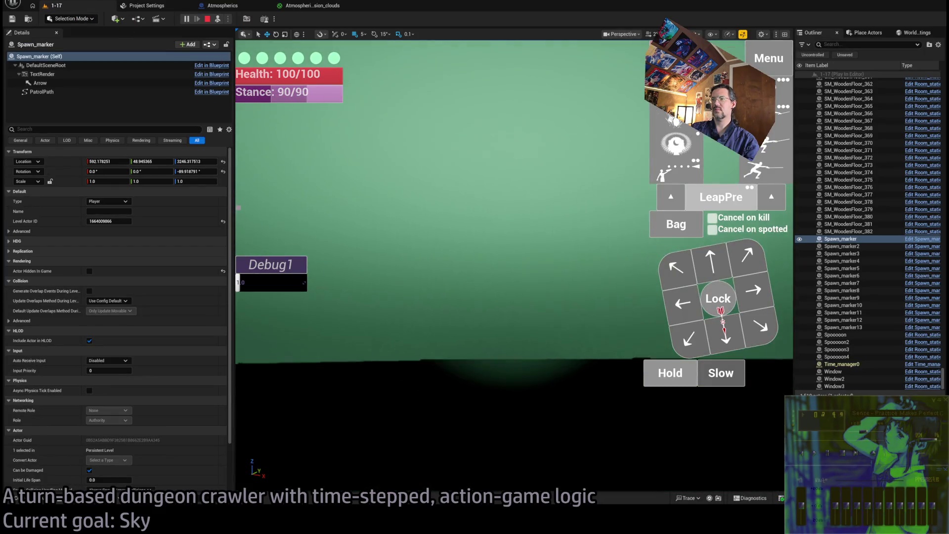
left_click(313, 6)
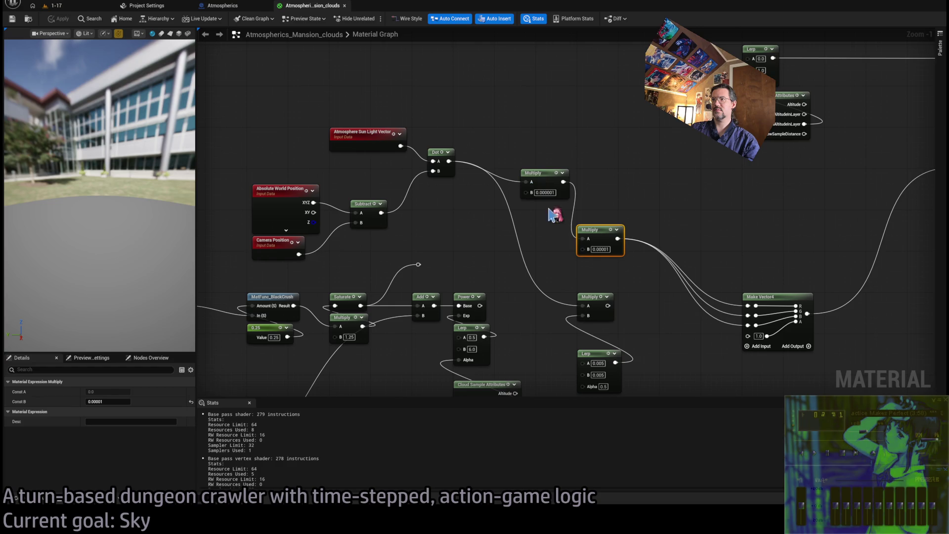
type("-1")
key("Return")
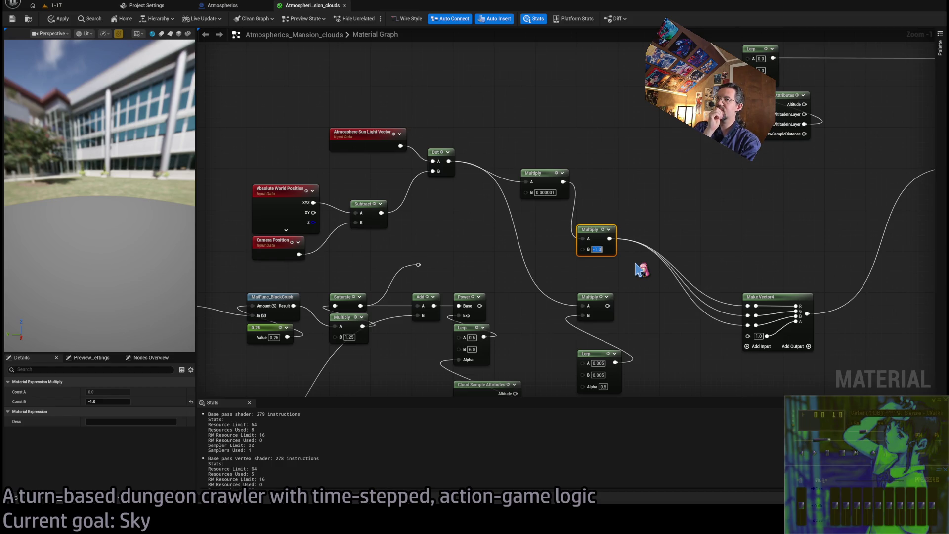
type("0.000001")
key("Return")
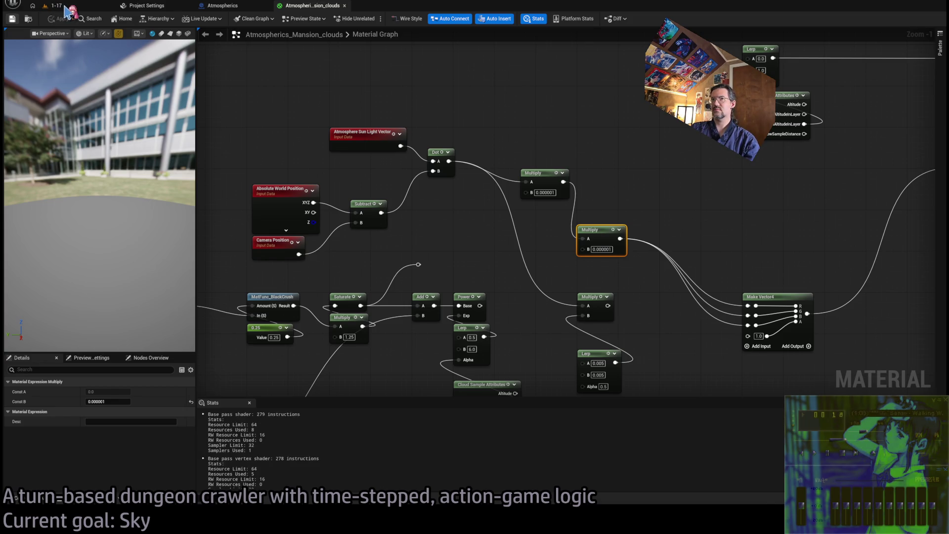
Step: View the green clouds around the moon in the running 1-17 level, then stop playing
left_click(65, 6)
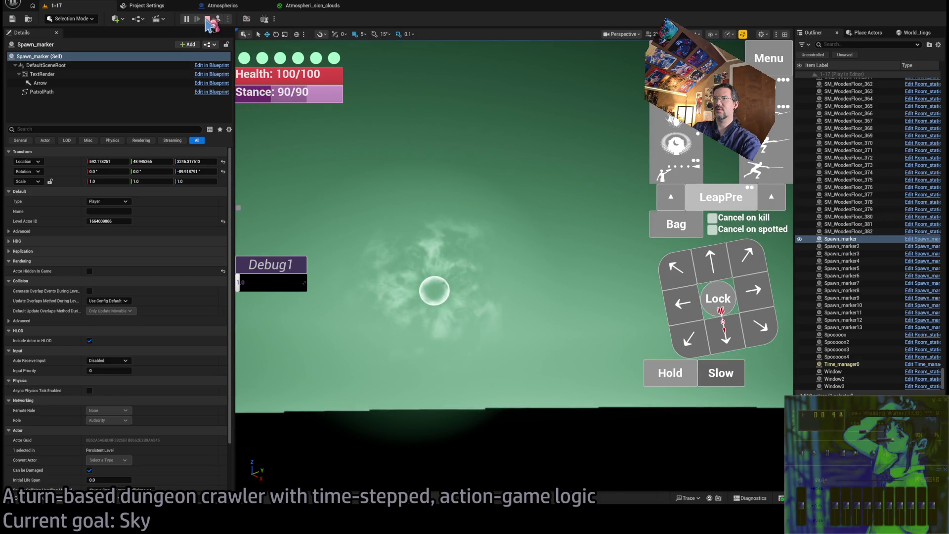
key("Escape")
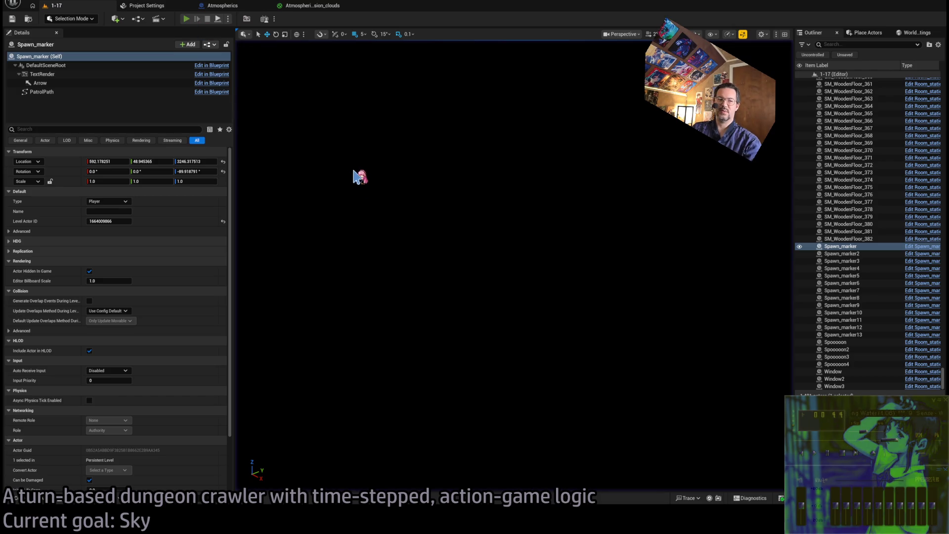
Step: Play the level, make the character attack, replay the turn, then end the session
key("alt+p")
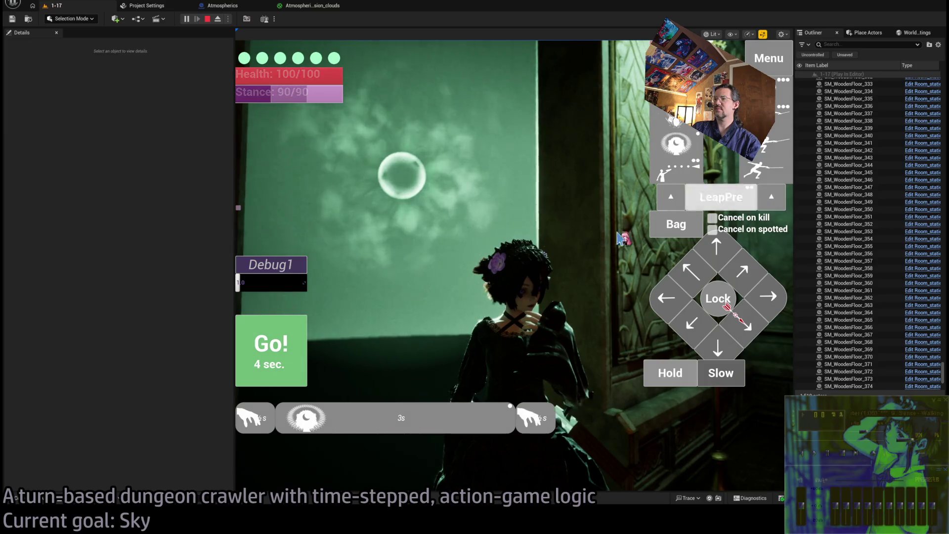
key("space")
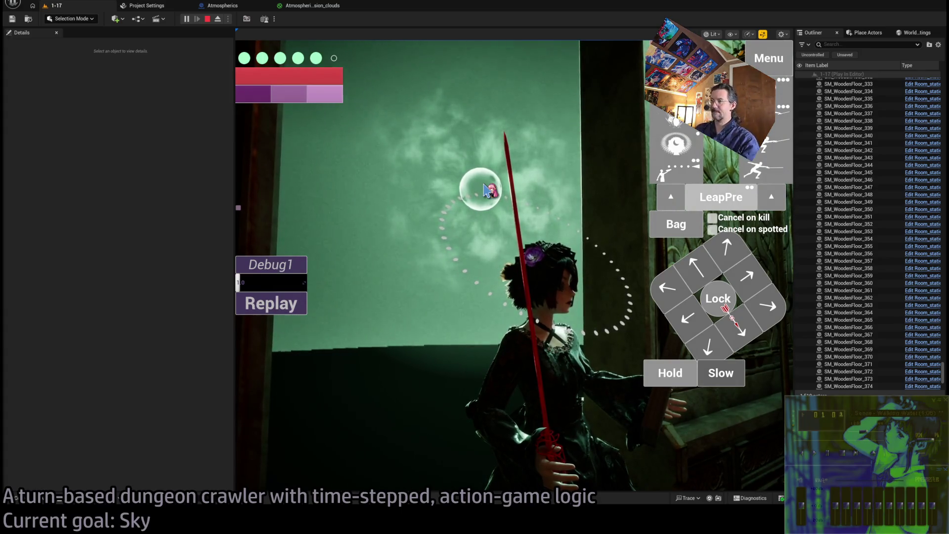
left_click(296, 309)
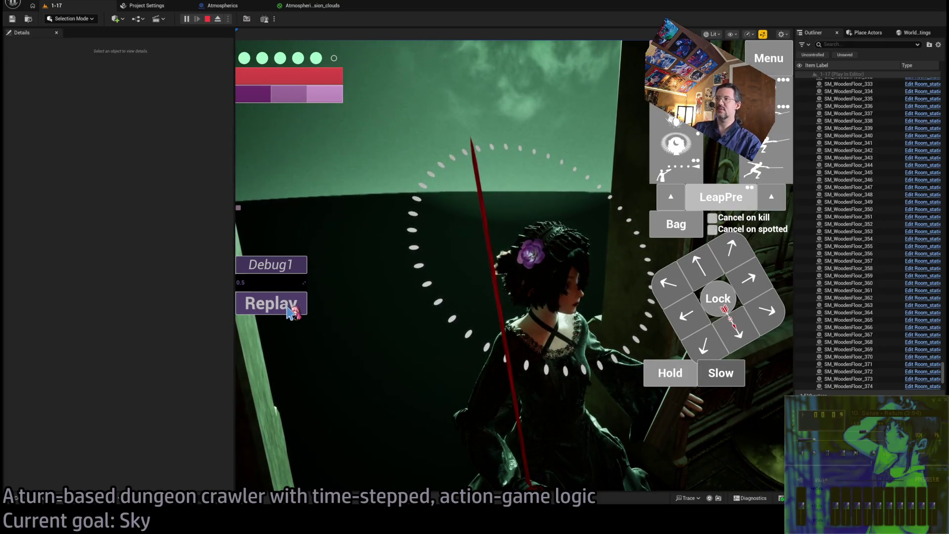
mouse_move(678, 146)
left_click(207, 20)
Step: Play the level again, run the queued turn with Go!, then return to the Atmospherics blueprint
key("alt+p")
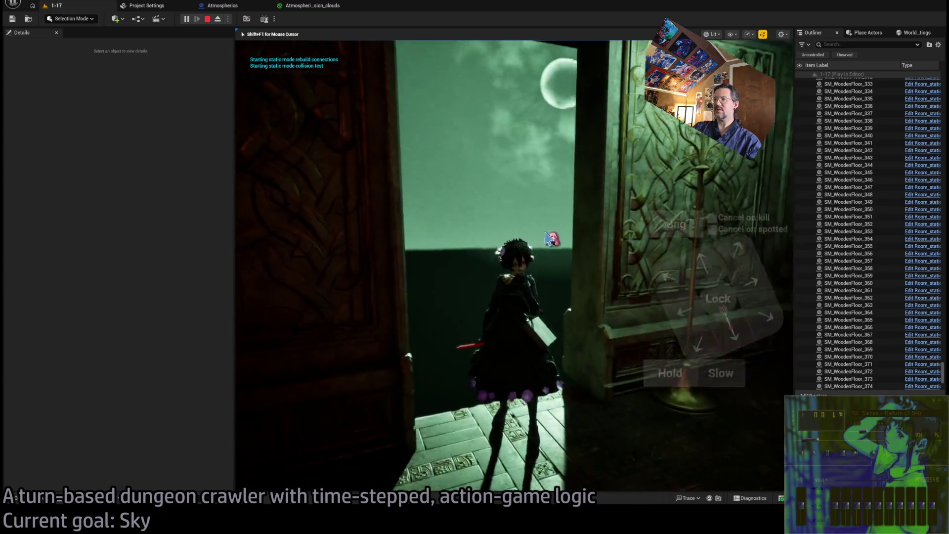
mouse_move(690, 160)
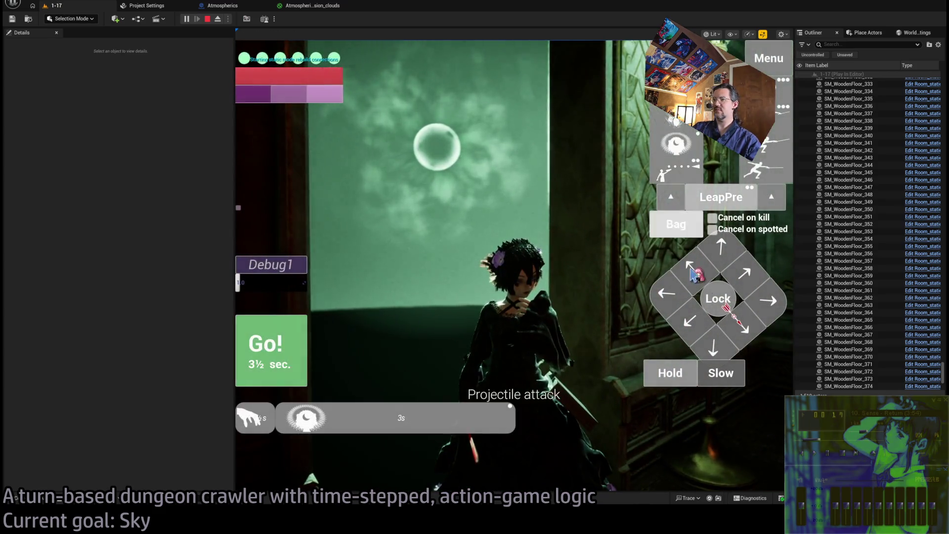
mouse_move(780, 202)
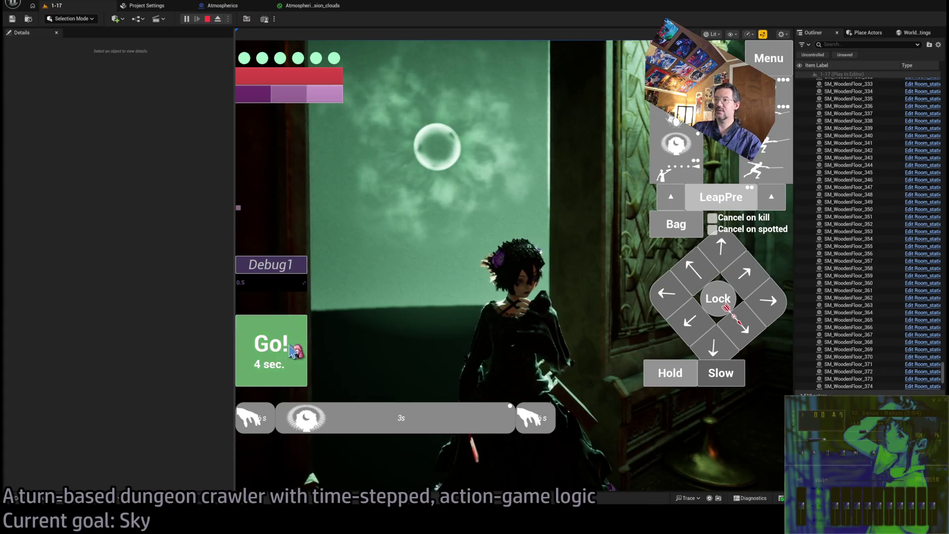
left_click(291, 352)
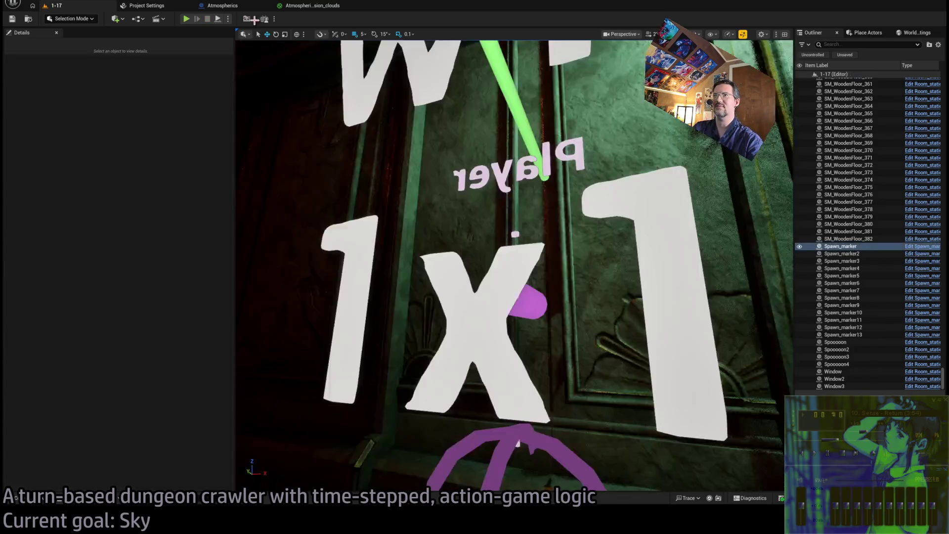
left_click(221, 7)
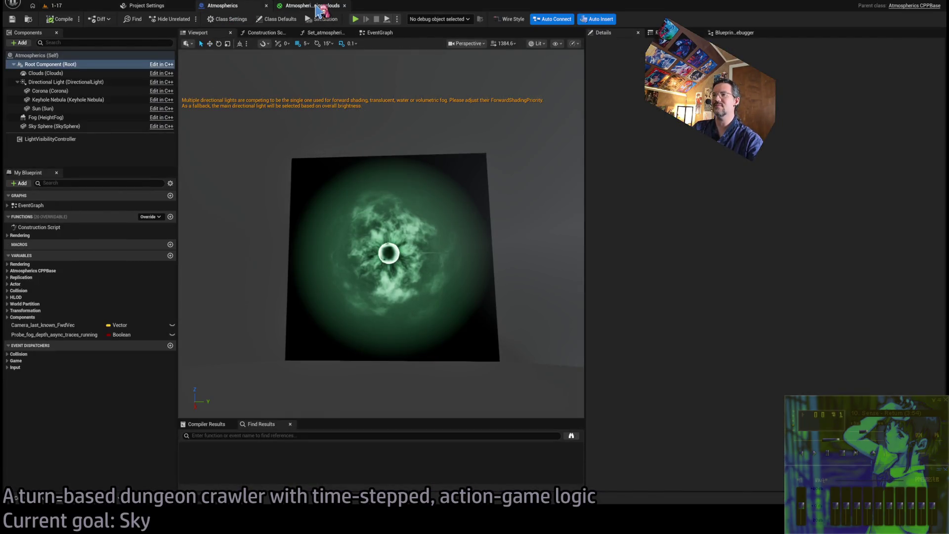
left_click(316, 7)
left_click(221, 6)
left_click(146, 6)
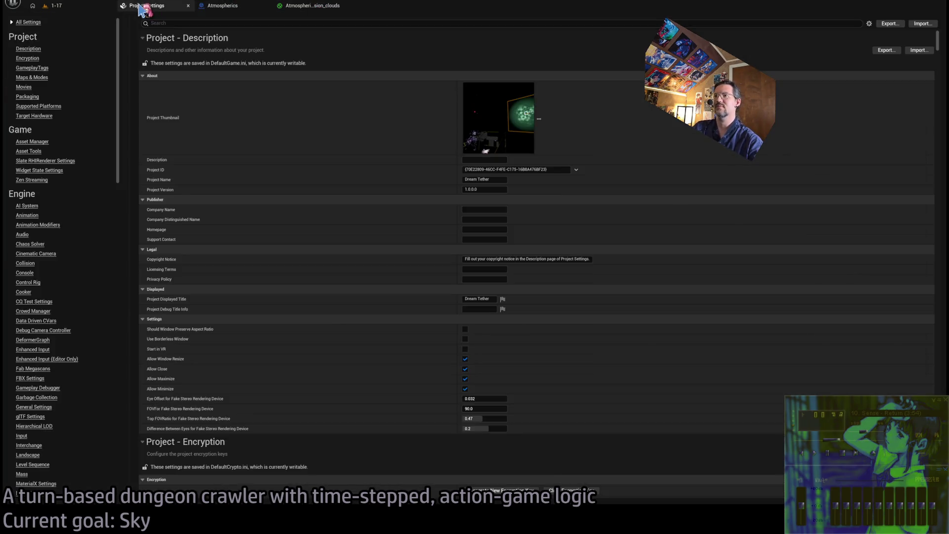
left_click(99, 6)
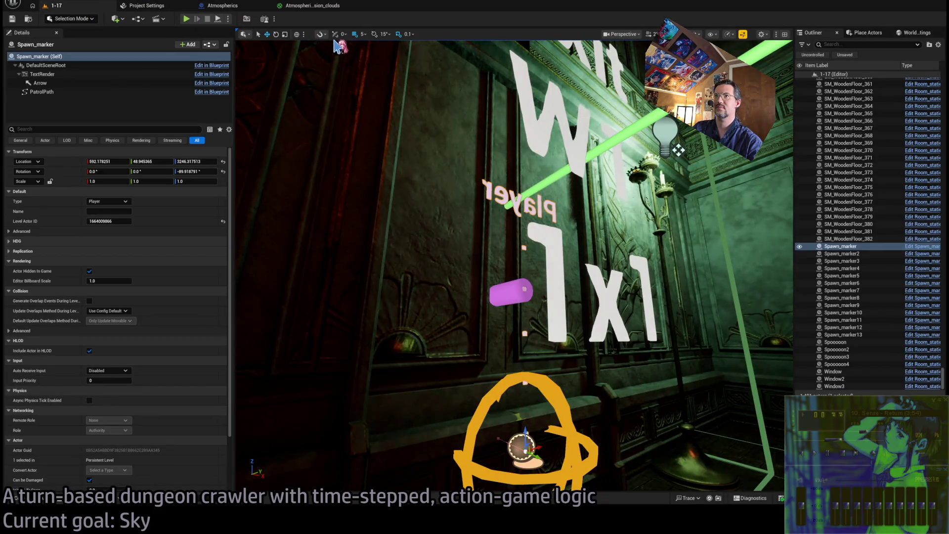
key("alt+p")
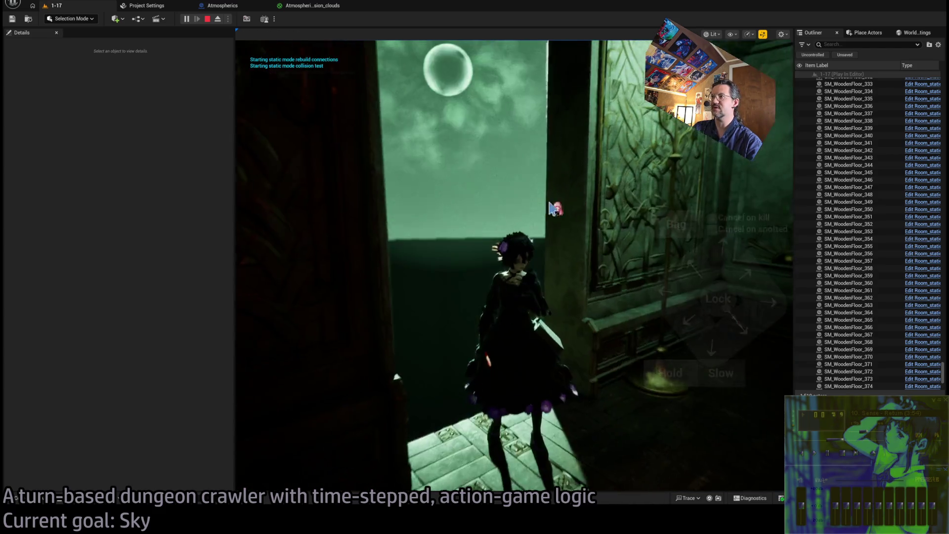
left_click(683, 148)
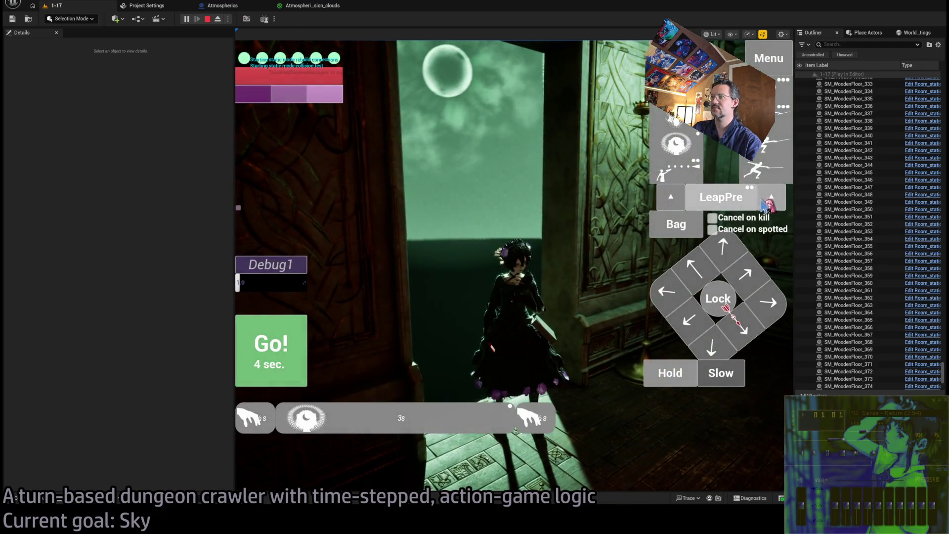
left_click(276, 363)
key("F8")
scroll(383, 135, "up", 10)
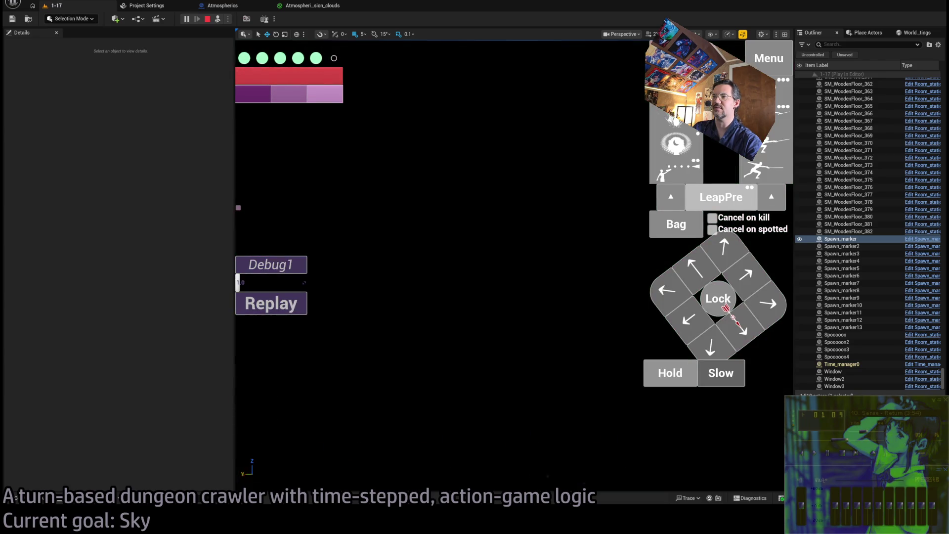
mouse_move(473, 178)
left_mouse_down()
mouse_move(465, 179)
mouse_move(474, 178)
left_mouse_up()
key("Escape")
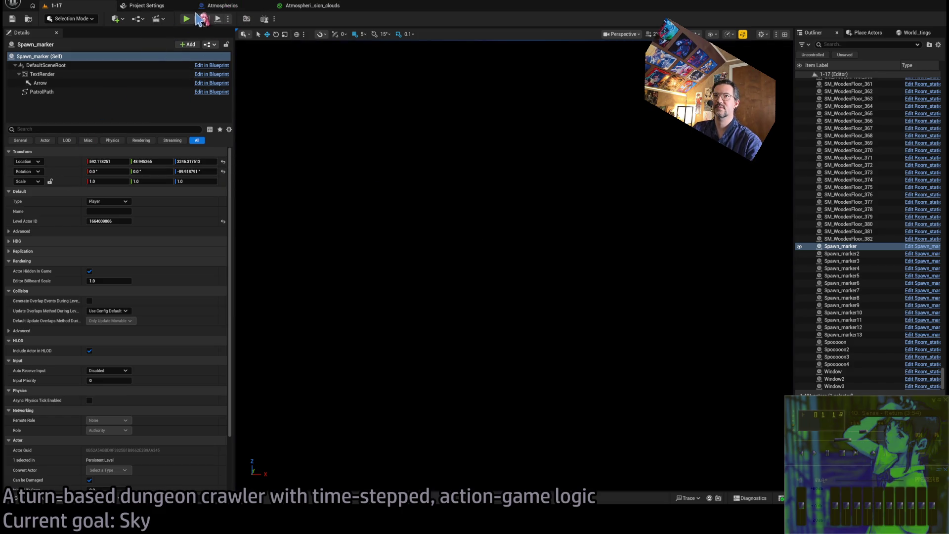
left_click(220, 5)
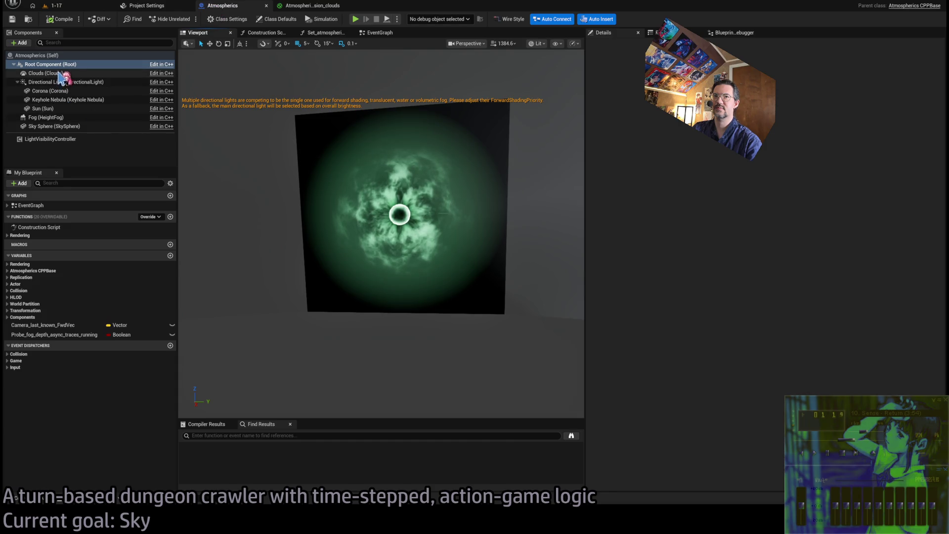
Step: Swing the Directional Light's rotation from -92° to -120°, settle near -82°, and save the blueprint
left_click(69, 55)
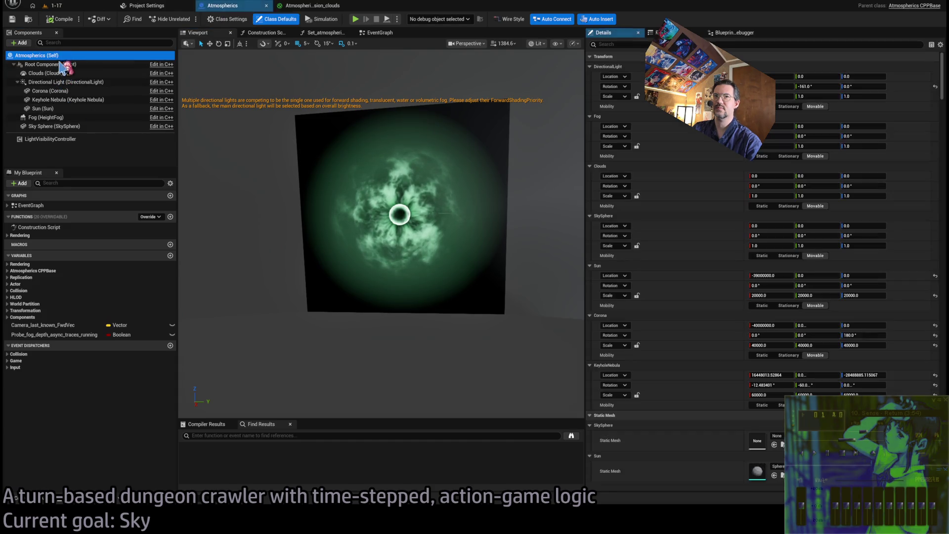
left_click(74, 83)
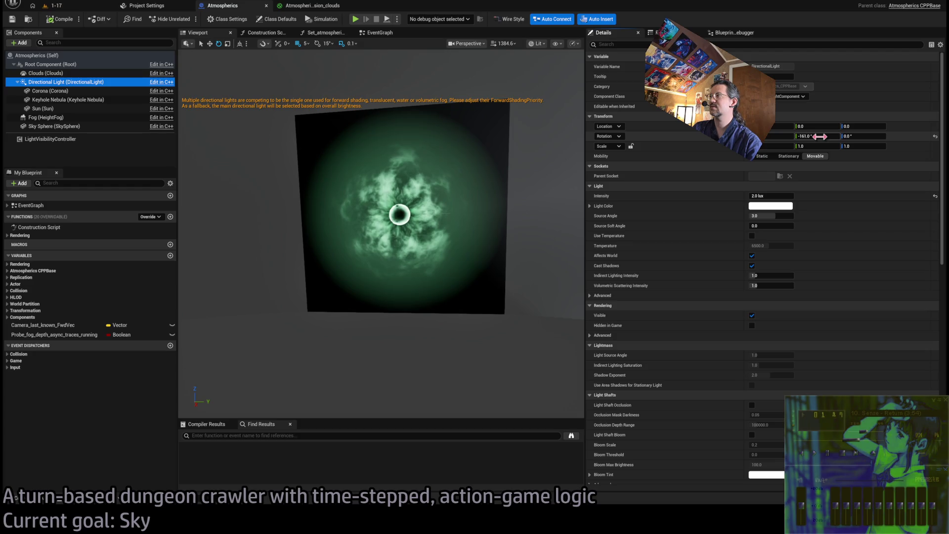
mouse_move(816, 136)
left_mouse_down()
mouse_move(843, 136)
mouse_move(813, 135)
left_mouse_up()
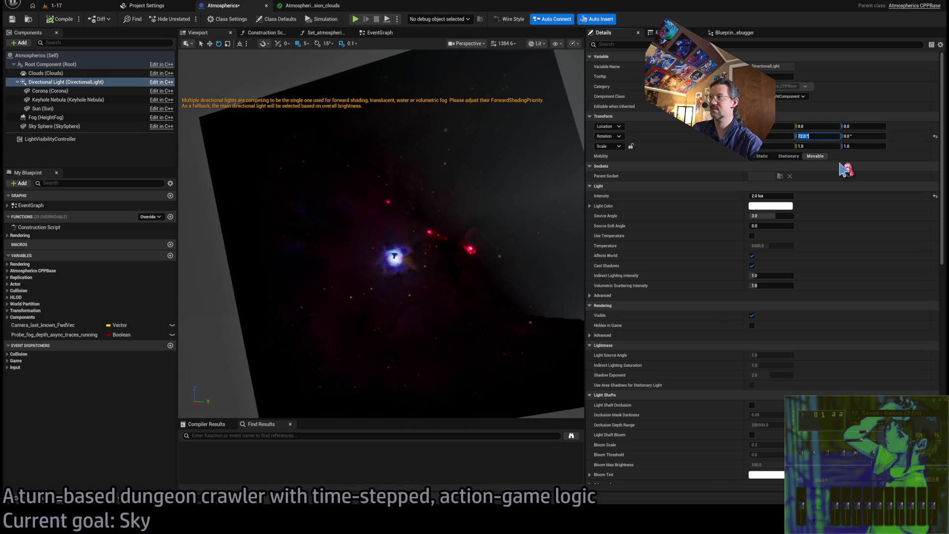
type("80")
key("Return")
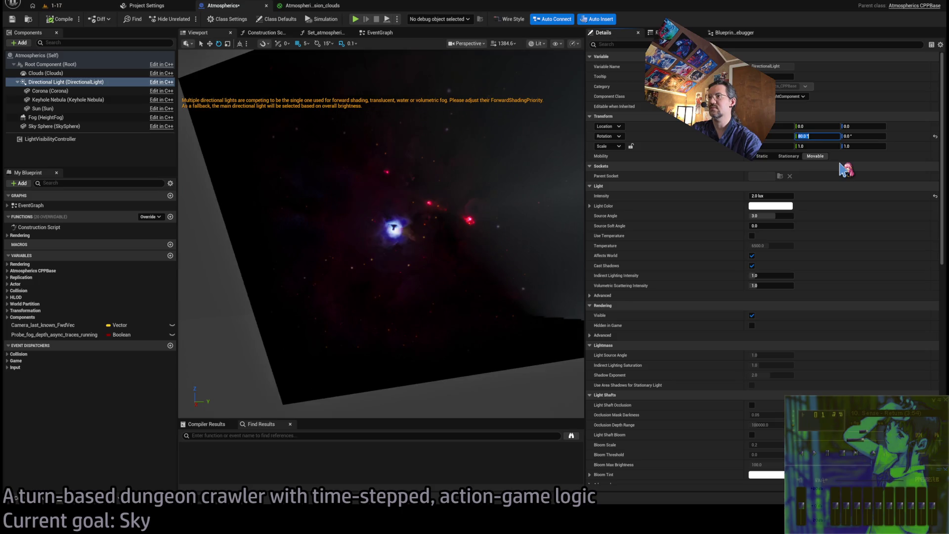
left_click_drag(445, 221, 445, 221)
left_click_drag(829, 138, 825, 135)
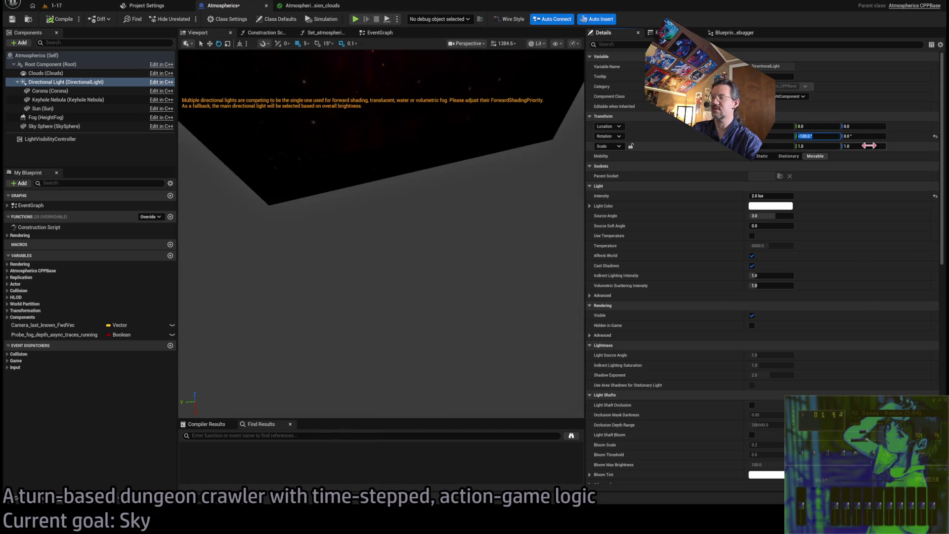
left_click_drag(445, 255, 445, 254)
left_click_drag(542, 244, 541, 245)
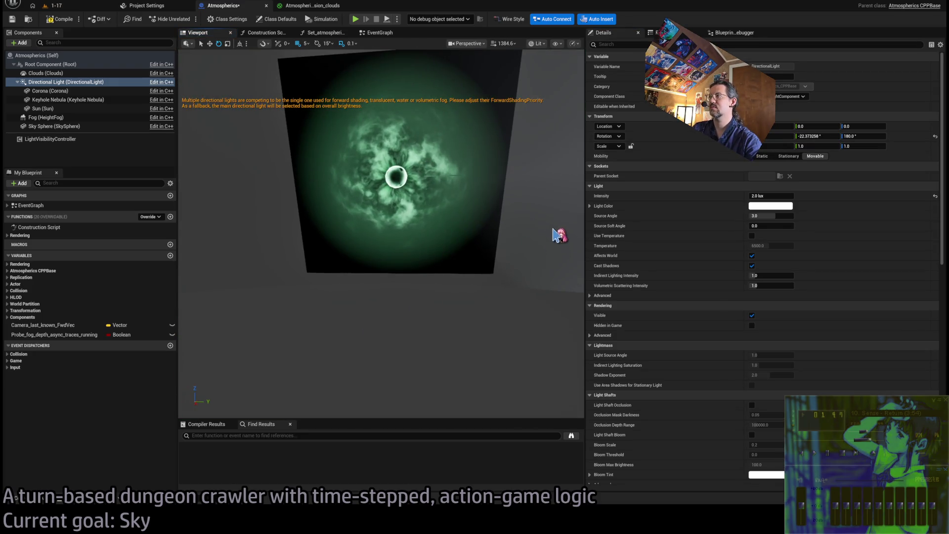
mouse_move(816, 136)
left_mouse_down()
mouse_move(799, 136)
mouse_move(816, 137)
left_mouse_up()
type("-20")
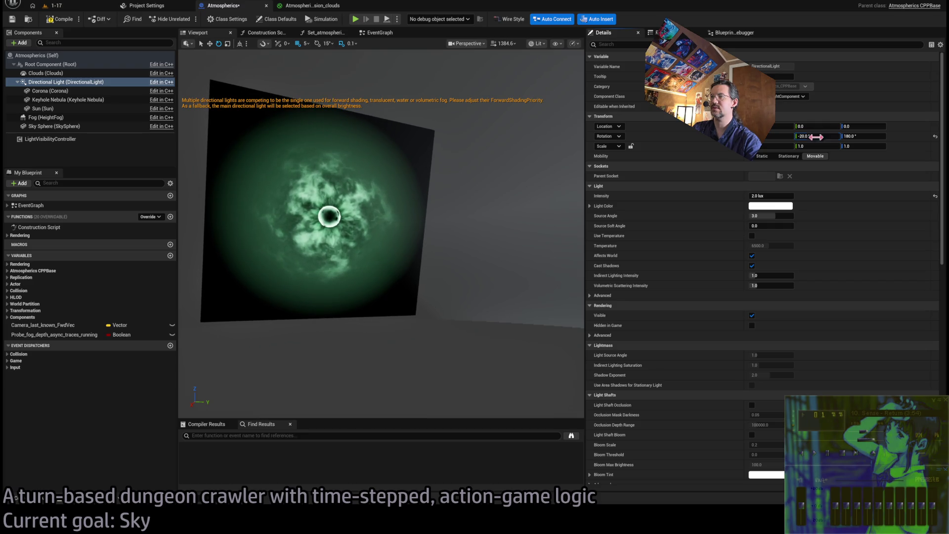
key("ctrl+s")
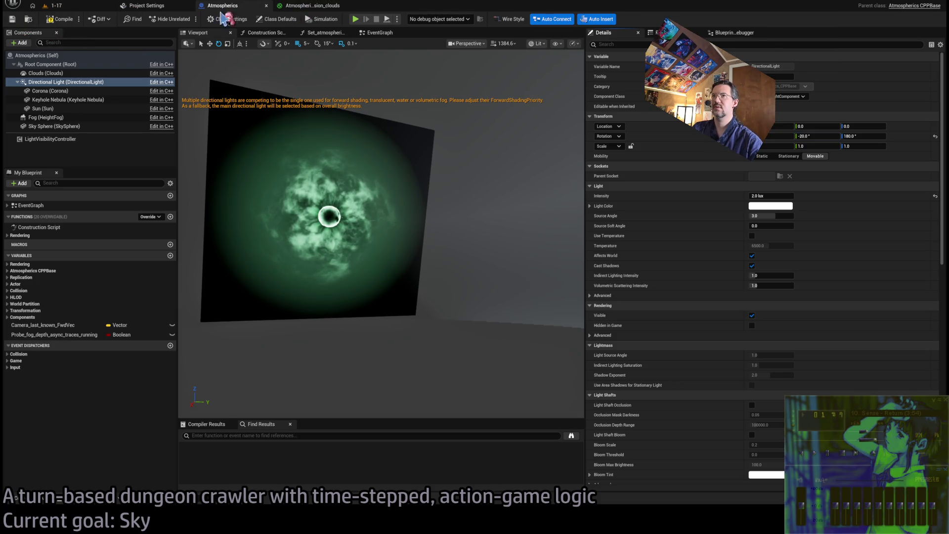
left_click(74, 6)
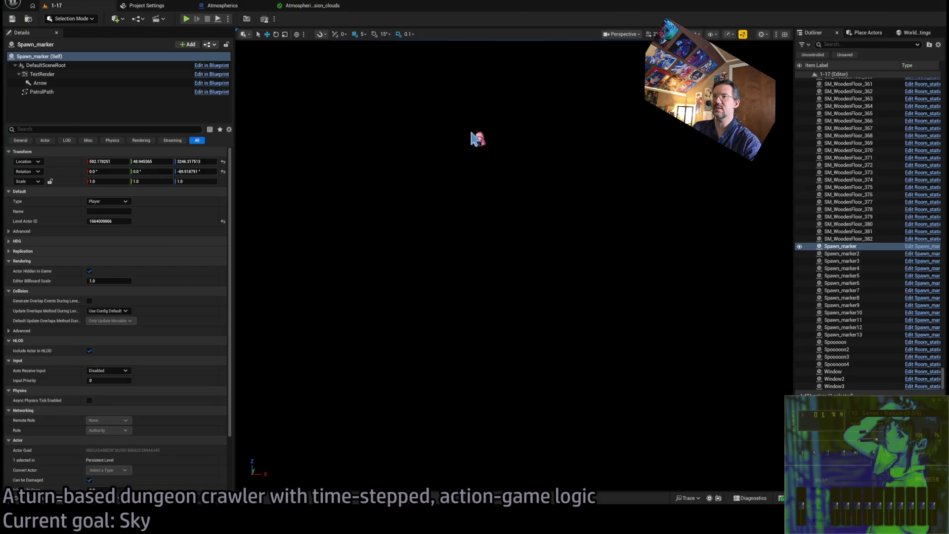
Step: Select RoomController, play the level, eject with F8 to view the sky, then stop
left_click(440, 291)
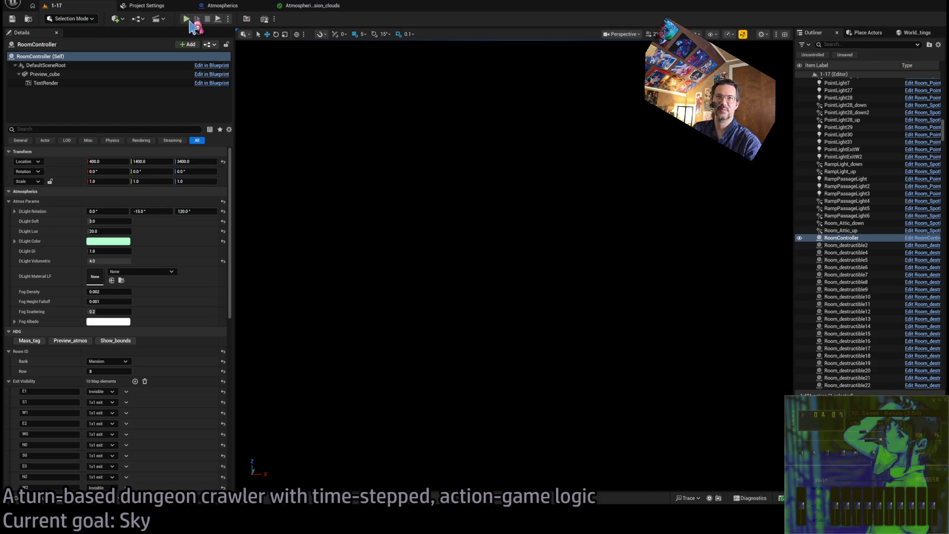
key("alt+p")
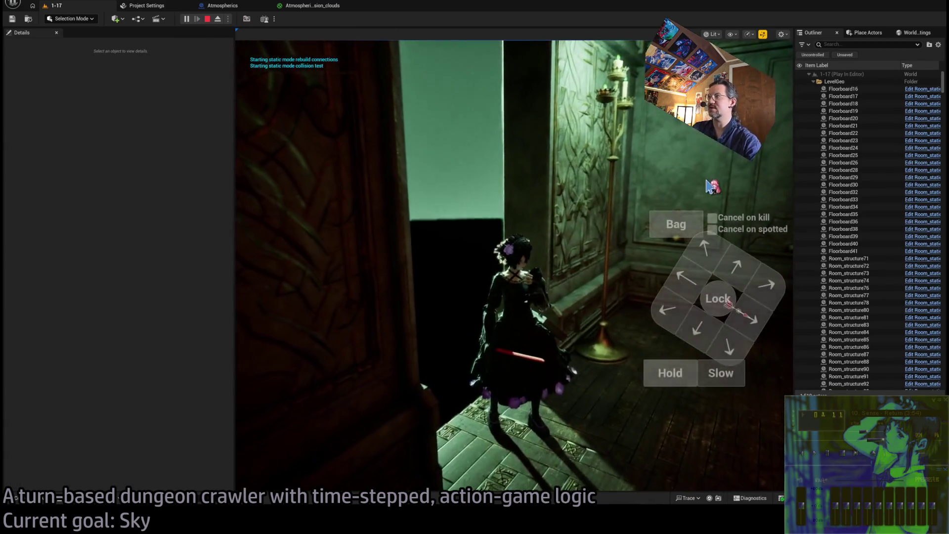
left_click(685, 148)
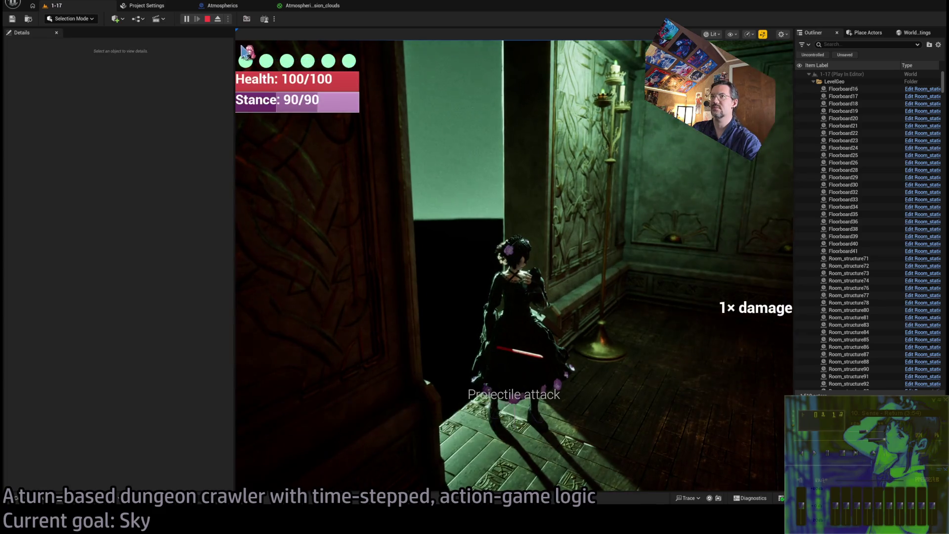
key("F8")
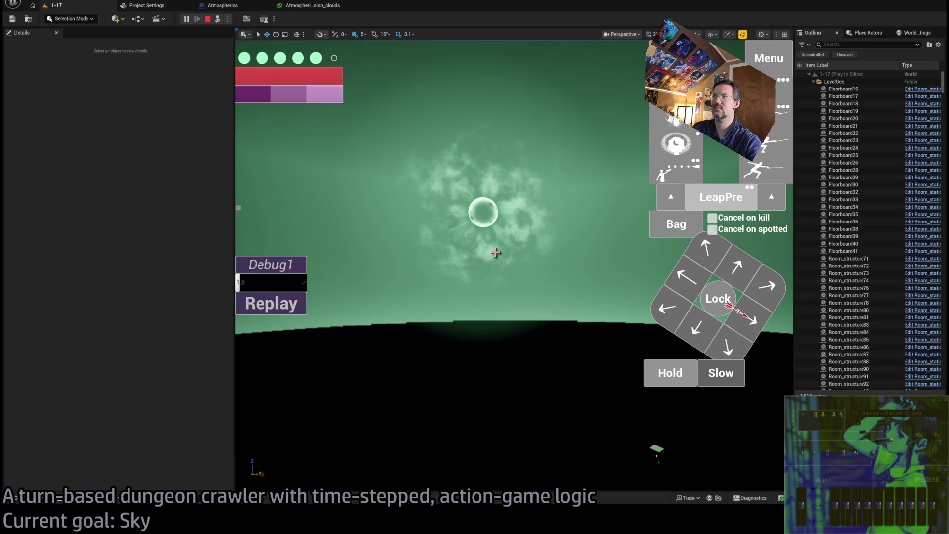
key("Escape")
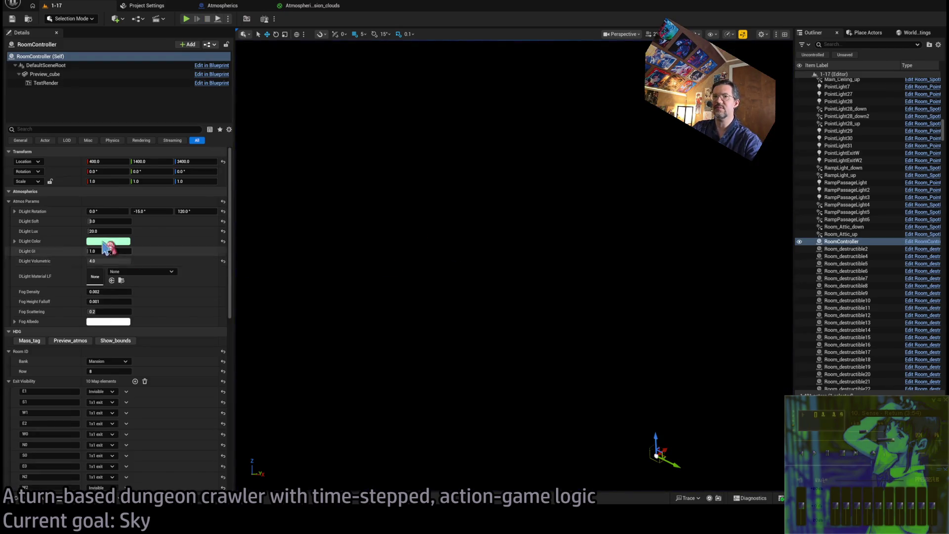
Step: Set RoomController's DLight Rotation to 0, 0, 120, test it, reframe the room view, and play again
left_click(196, 212)
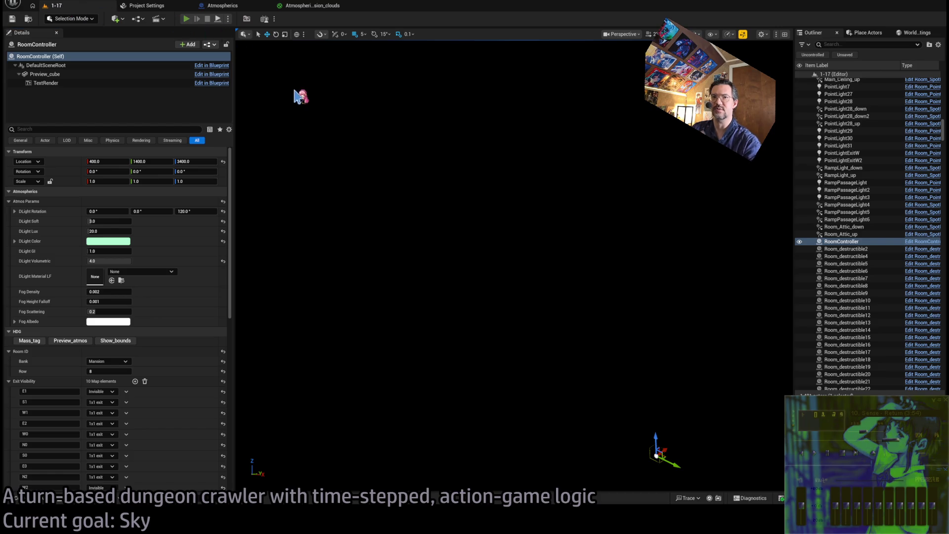
key("alt+p")
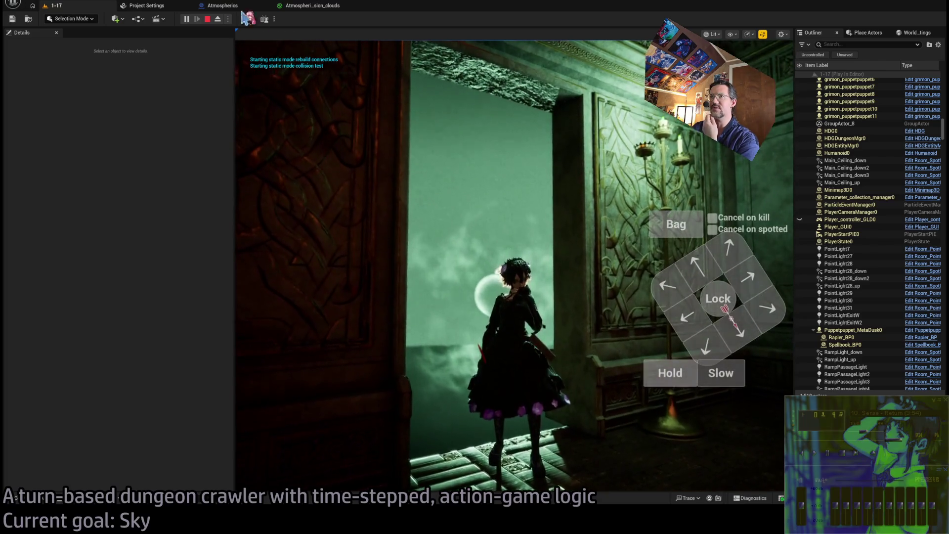
left_click(381, 244)
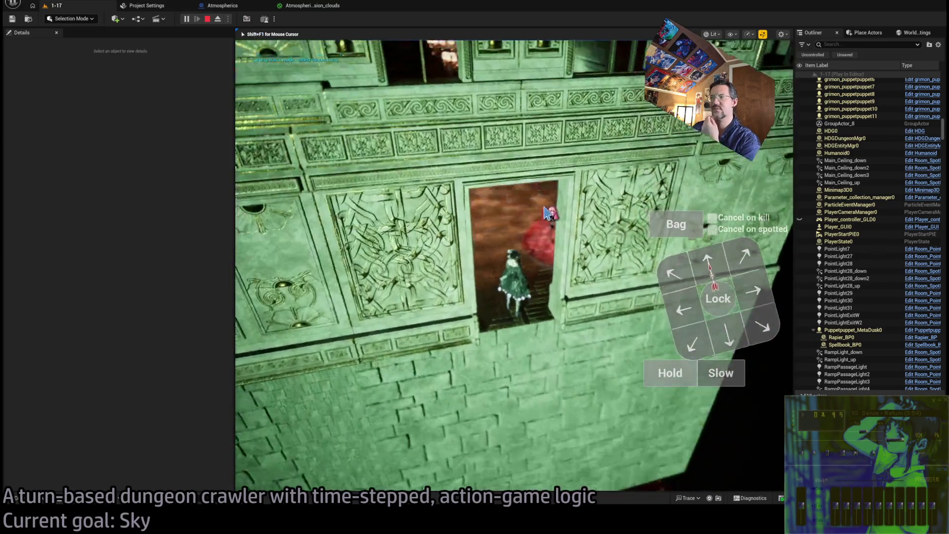
left_click(207, 18)
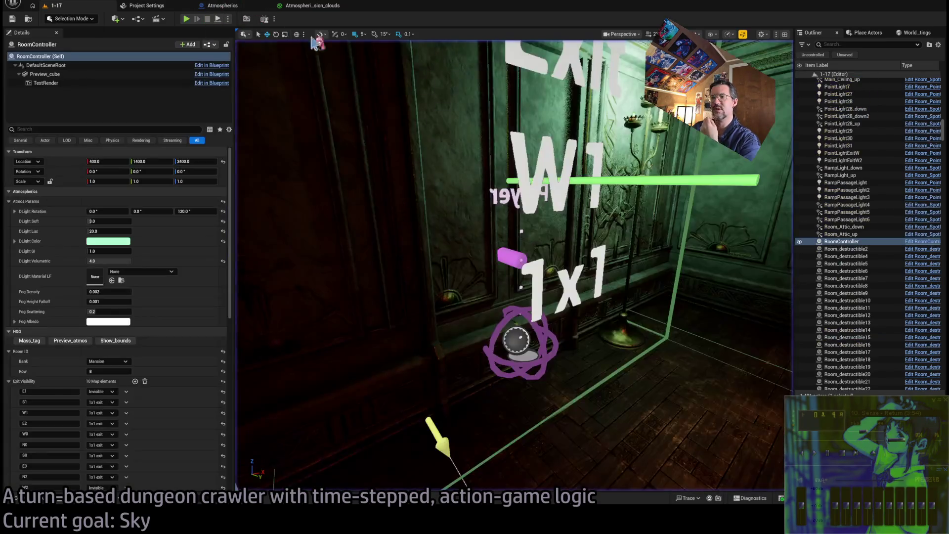
left_click_drag(317, 43, 580, 212)
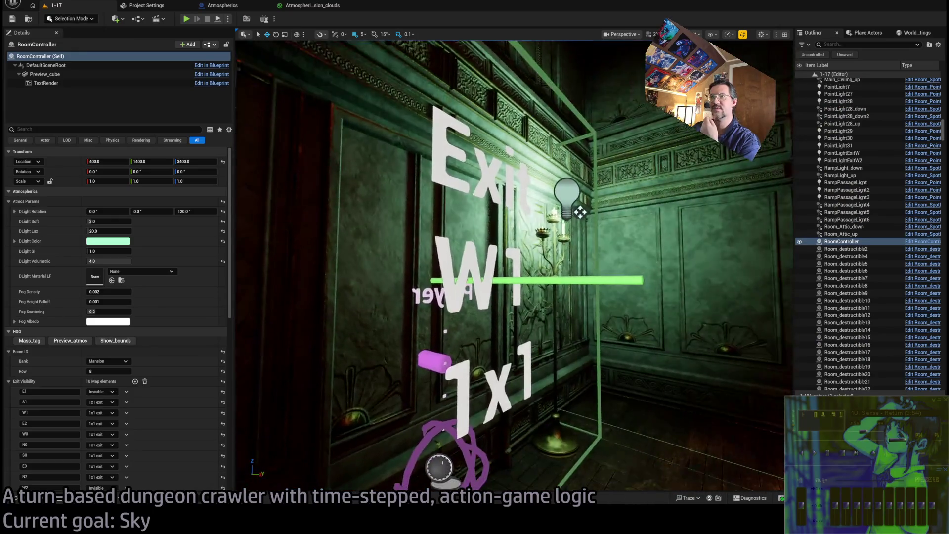
left_click_drag(494, 212, 514, 212)
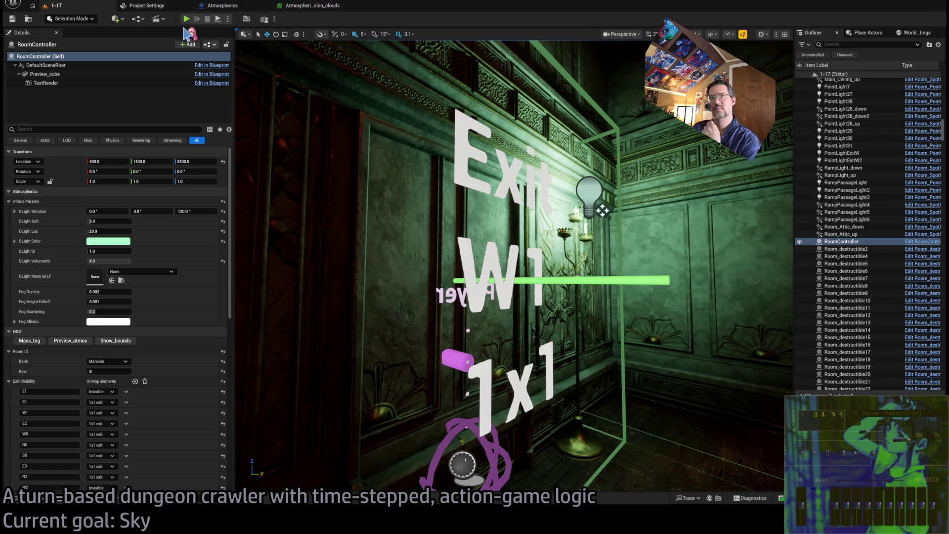
key("alt+p")
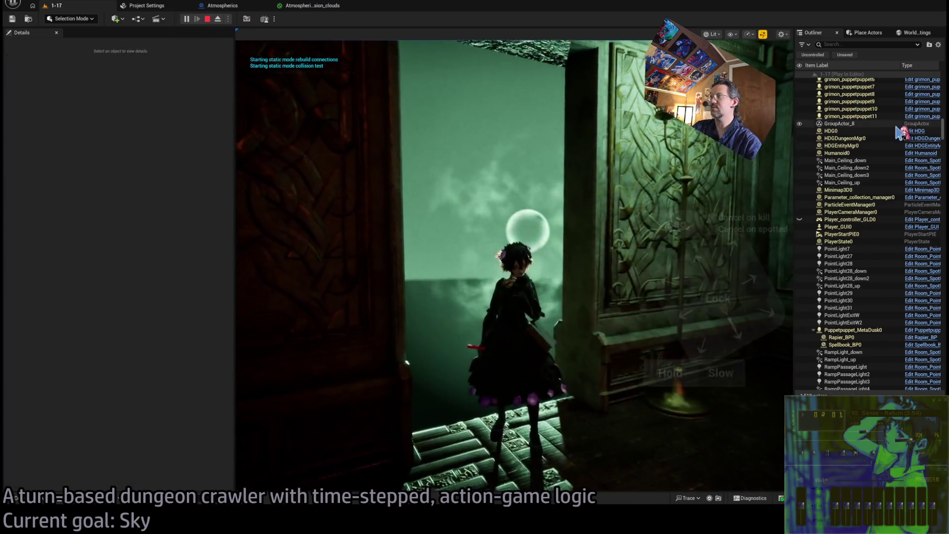
Step: Filter the Outliner for 'atmo' and lower Atmospherics0's Directional Light yaw from 120° to 95°
left_click(859, 44)
type("at")
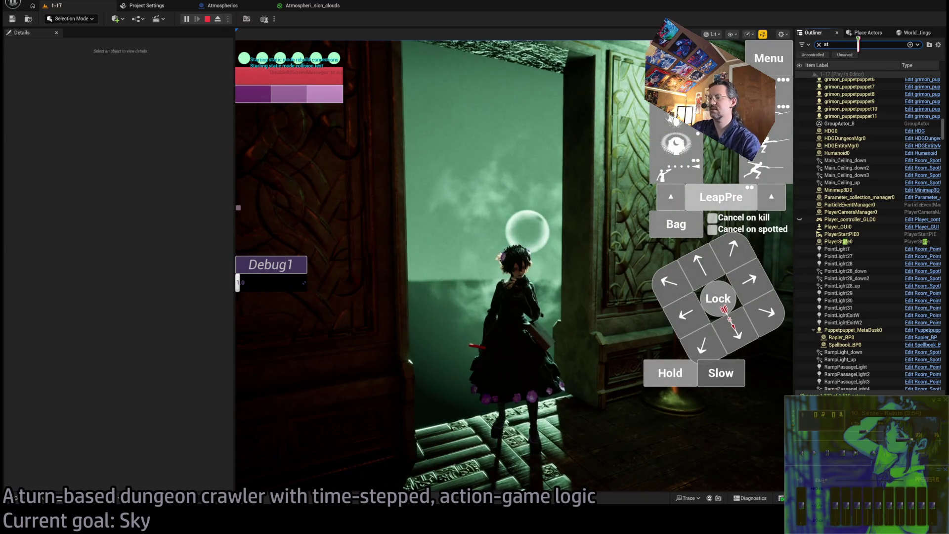
type("mos")
left_click(851, 82)
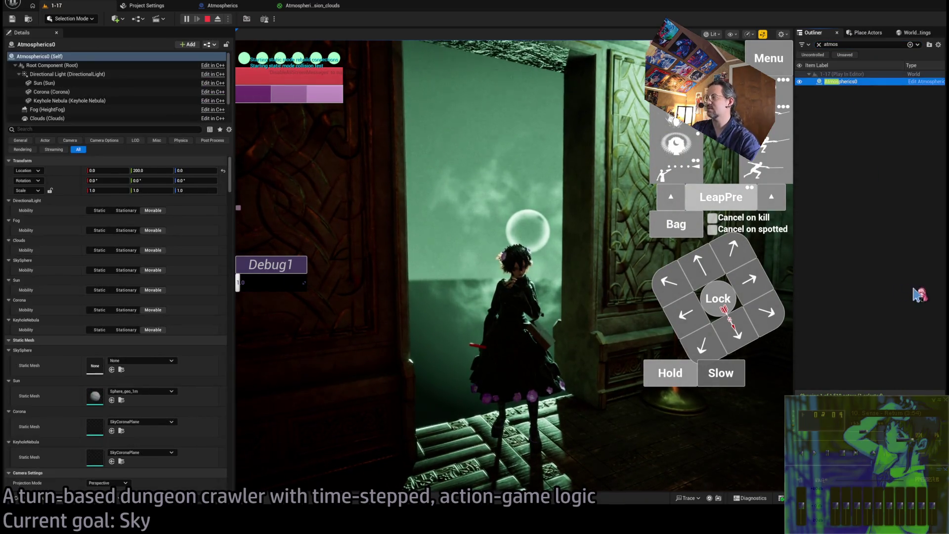
left_click(77, 75)
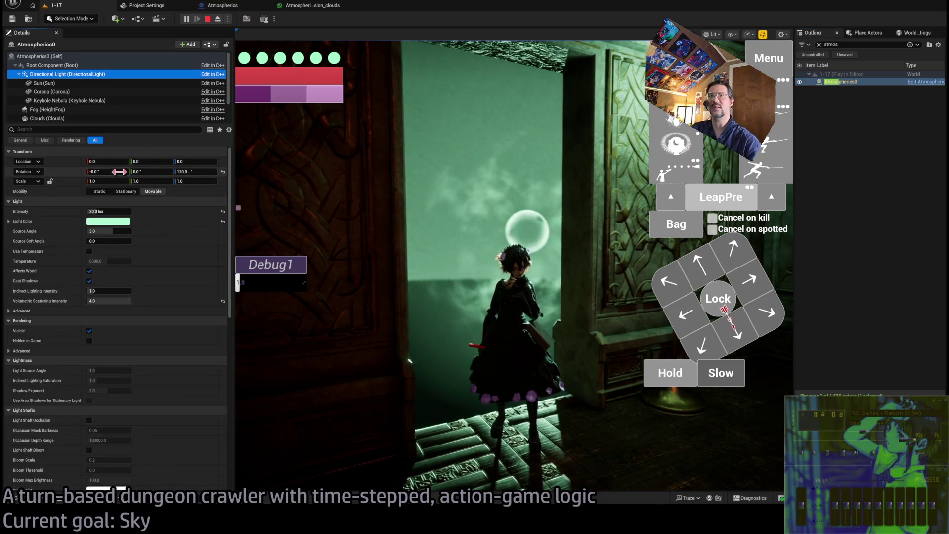
left_click_drag(187, 173, 170, 173)
left_click(475, 302)
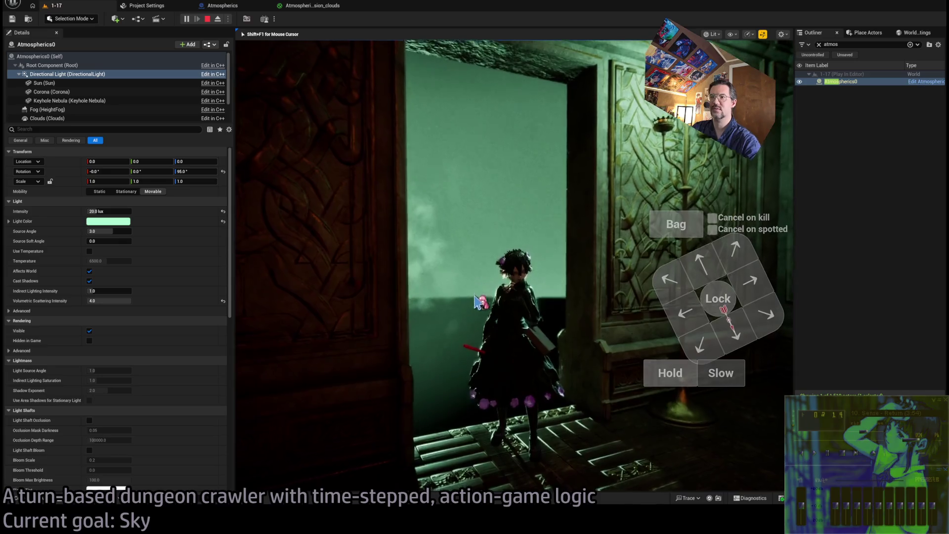
key("F8")
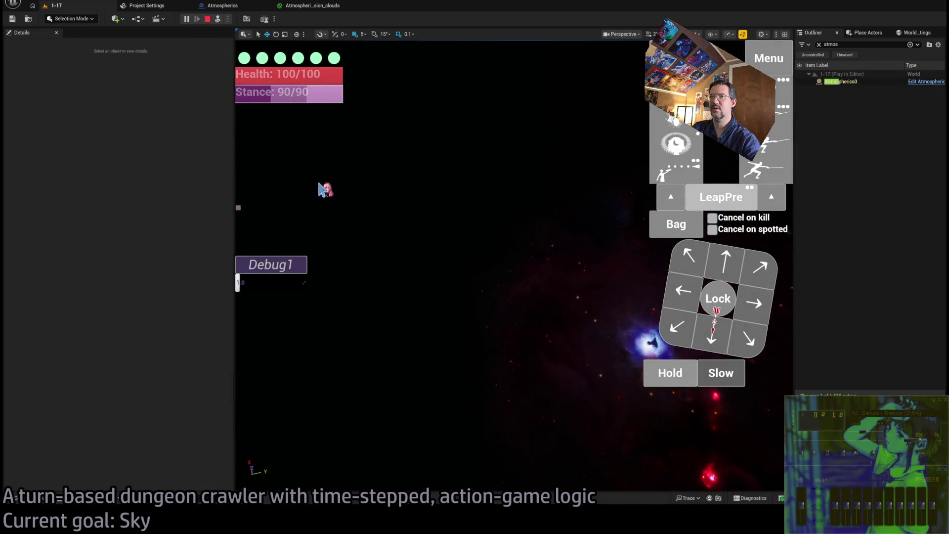
Step: Turn the running level's directional light yaw to 60 and pitch to about -7, then reselect it in the blueprint
left_click(840, 81)
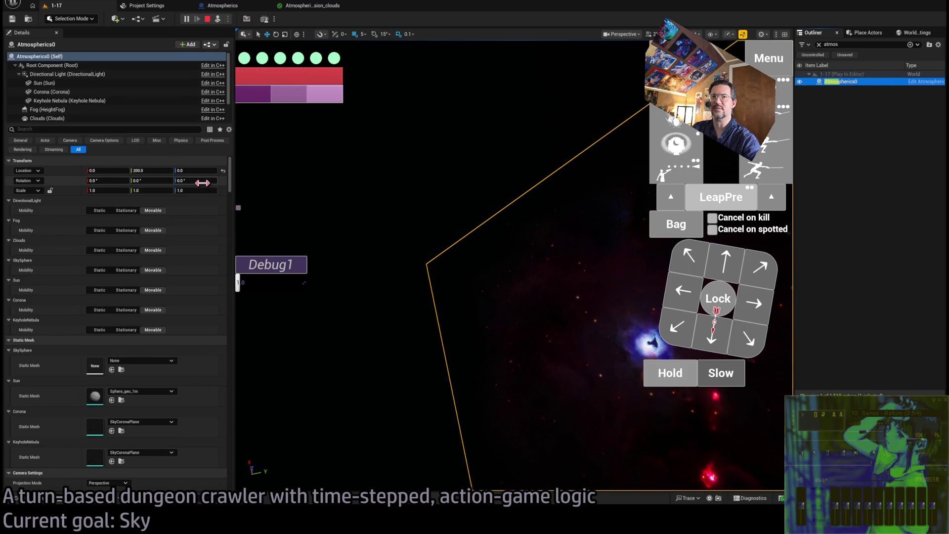
left_click(93, 74)
left_click_drag(191, 174, 94, 173)
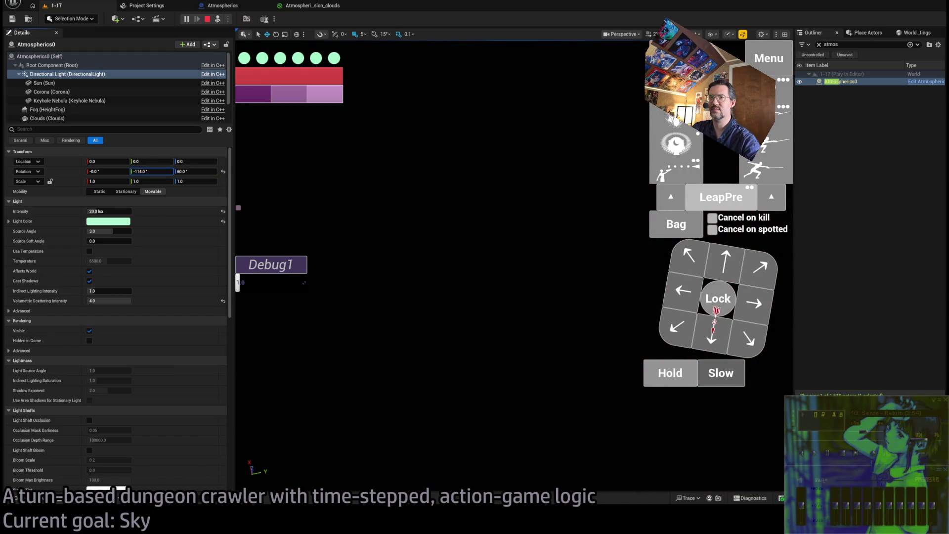
left_click_drag(152, 172, 232, 172)
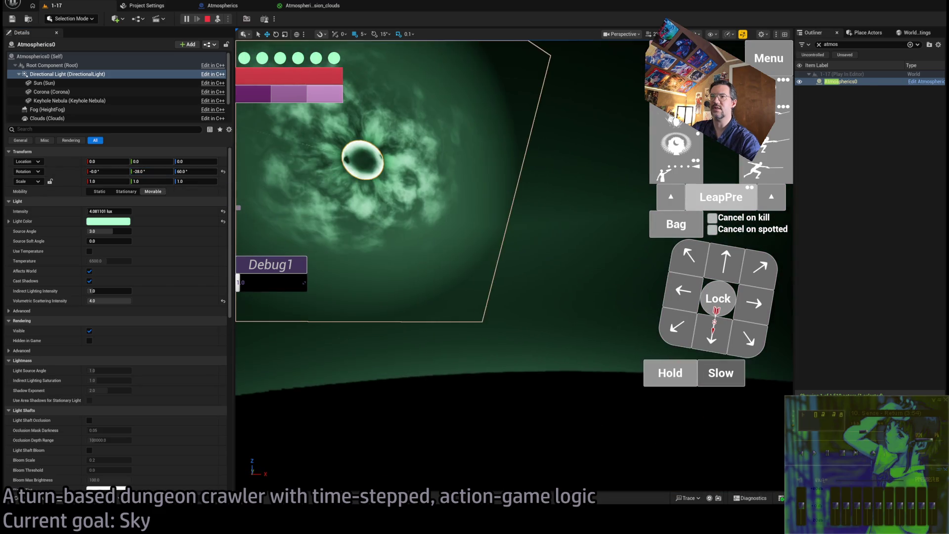
left_click_drag(152, 171, 178, 171)
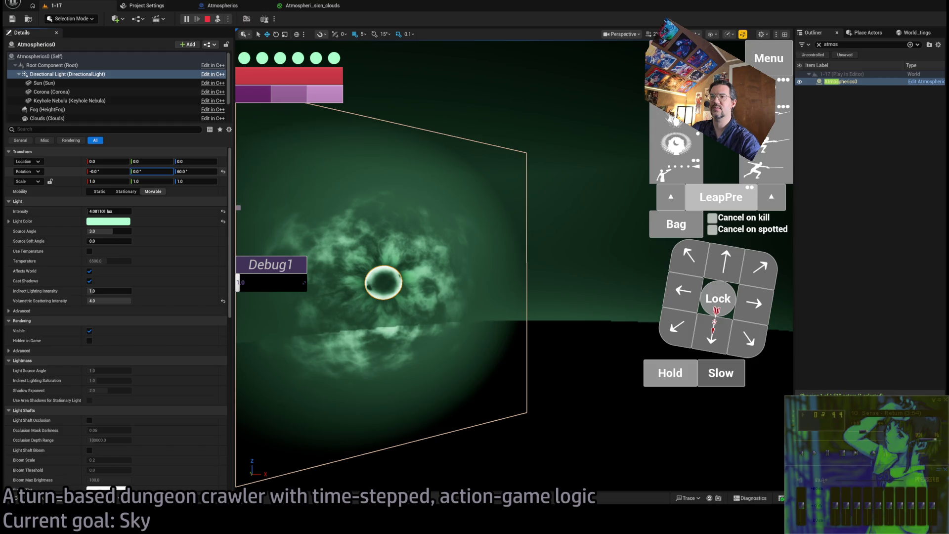
mouse_move(178, 171)
left_mouse_down()
mouse_move(148, 171)
mouse_move(173, 172)
left_mouse_up()
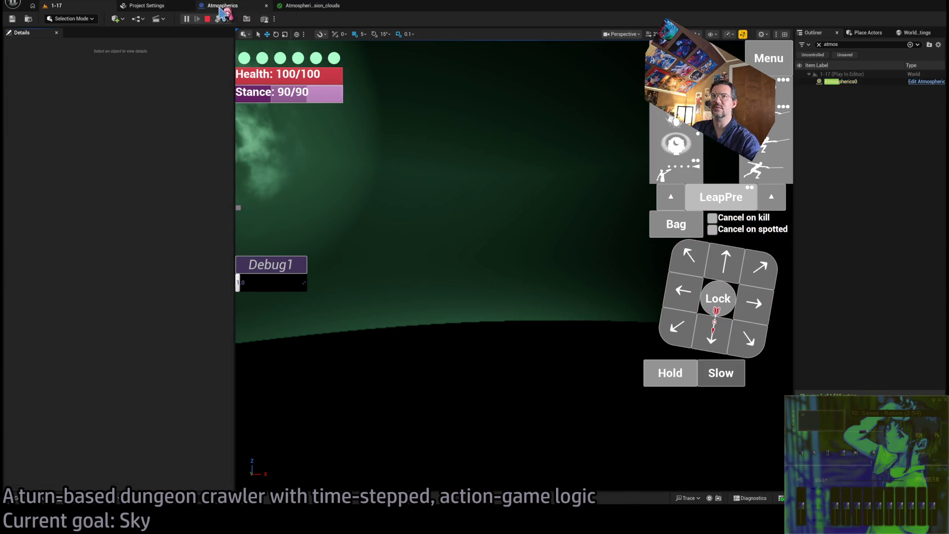
left_click(221, 8)
left_click(73, 85)
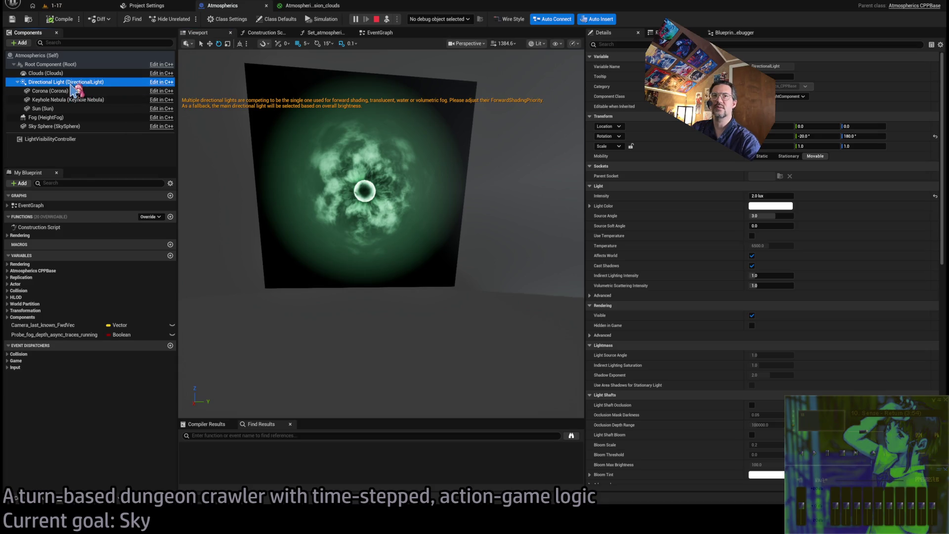
Step: Set the Atmospherics Directional Light's yaw to 0
left_click(790, 141)
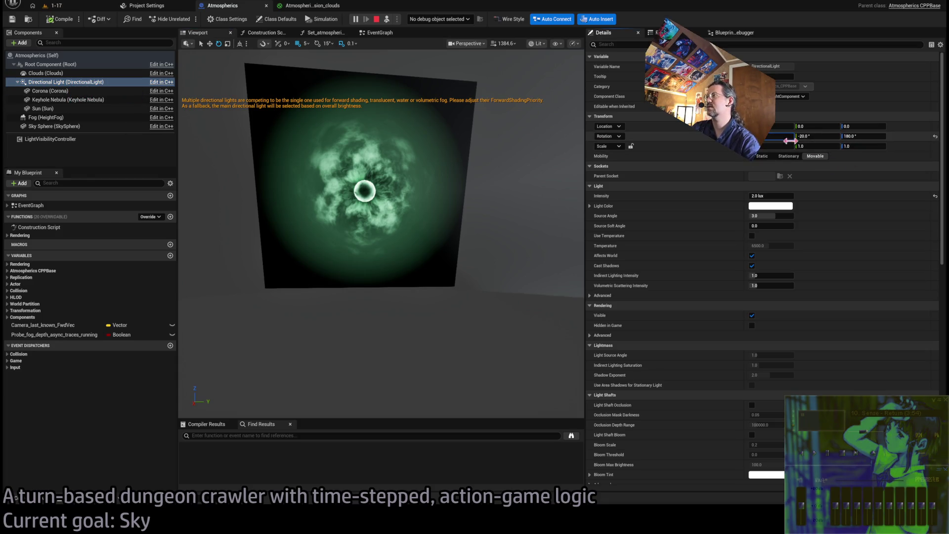
key("Tab")
type("0")
key("Return")
mouse_move(451, 177)
left_mouse_down()
mouse_move(435, 183)
mouse_move(460, 168)
mouse_move(451, 178)
left_mouse_up()
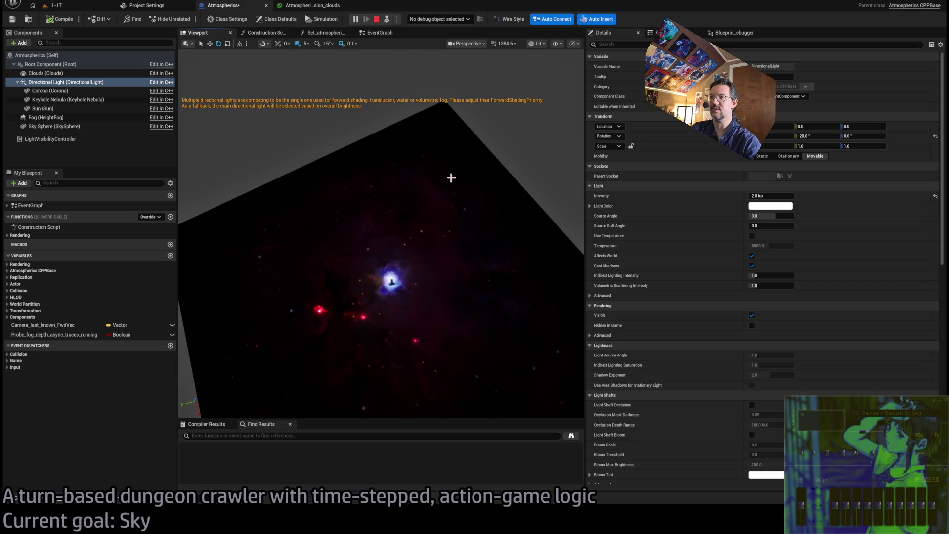
Step: Select the Keyhole Nebula sky plane and re-angle its rotation around the glowing core
left_click(445, 201)
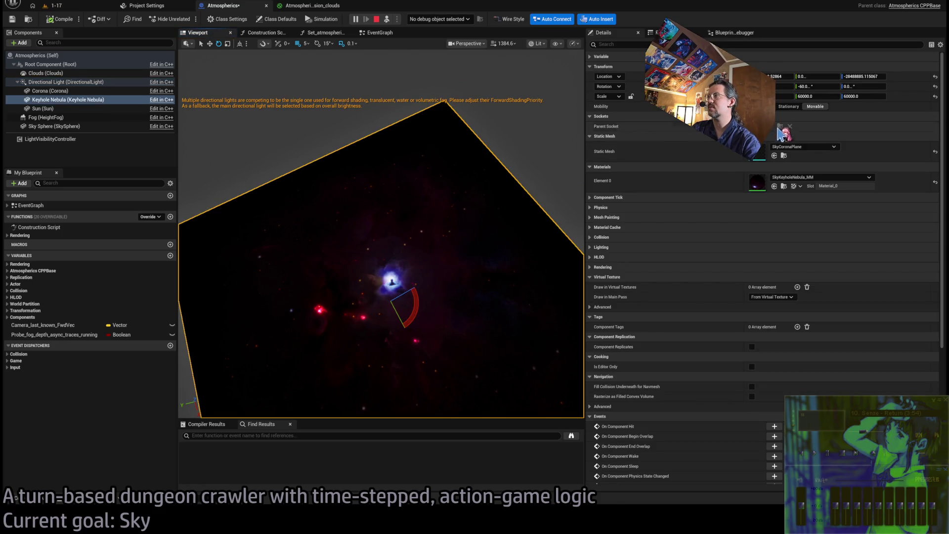
mouse_move(816, 87)
left_mouse_down()
mouse_move(872, 87)
mouse_move(482, 203)
left_mouse_up()
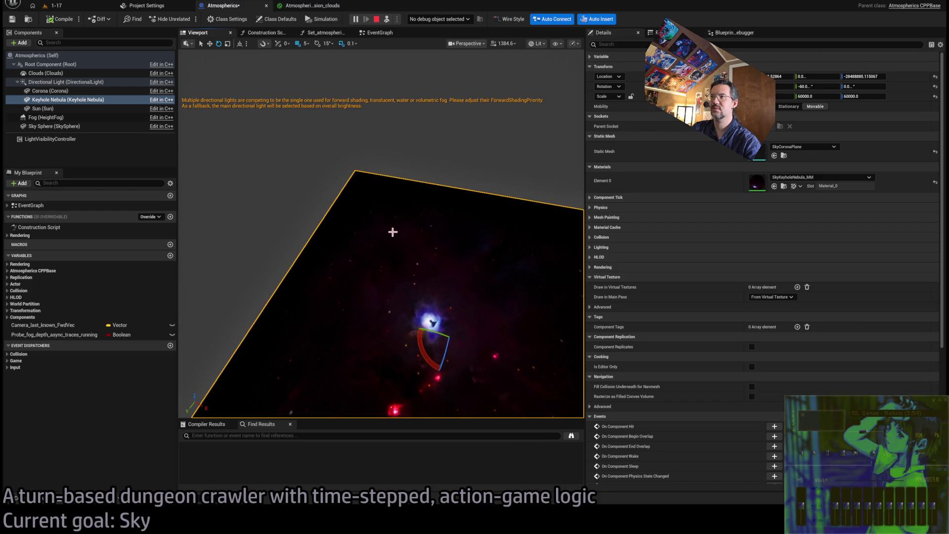
left_click_drag(483, 202, 482, 203)
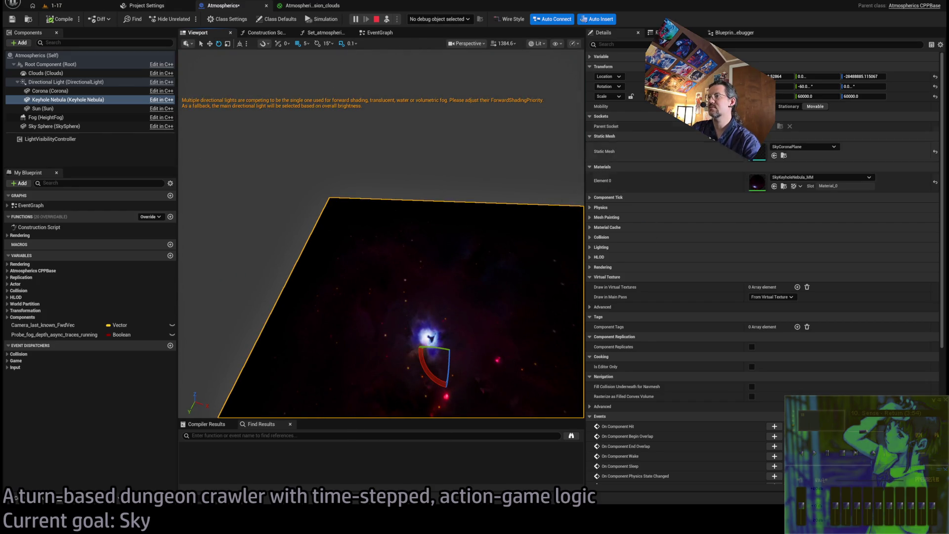
left_click(785, 87)
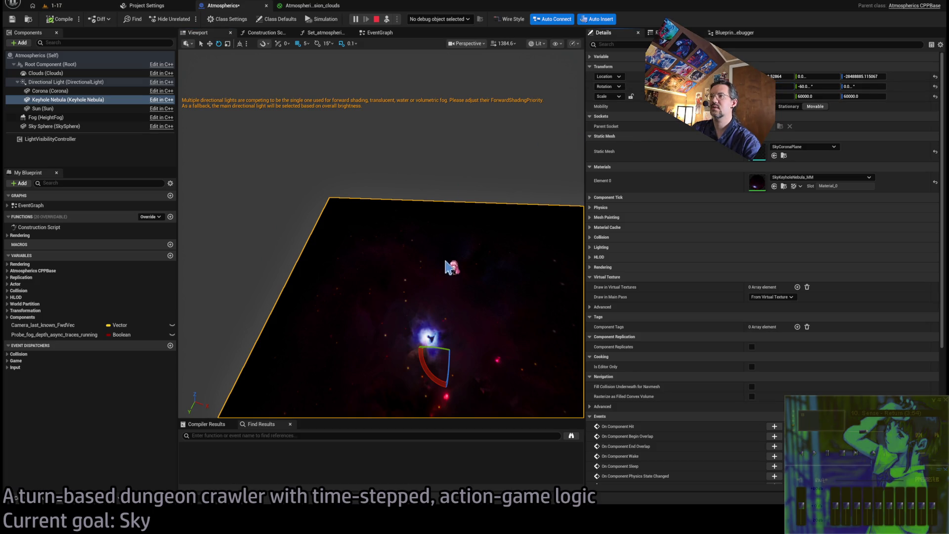
left_click_drag(452, 265, 485, 244)
left_click(52, 5)
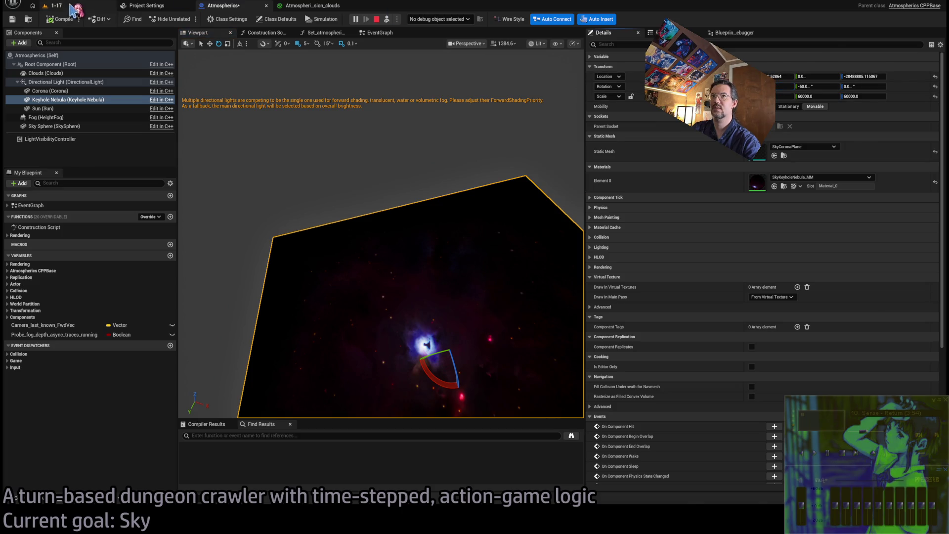
Step: Back in the Atmospherics blueprint, drag the Keyhole Nebula plane around with the move gizmo
left_click(224, 5)
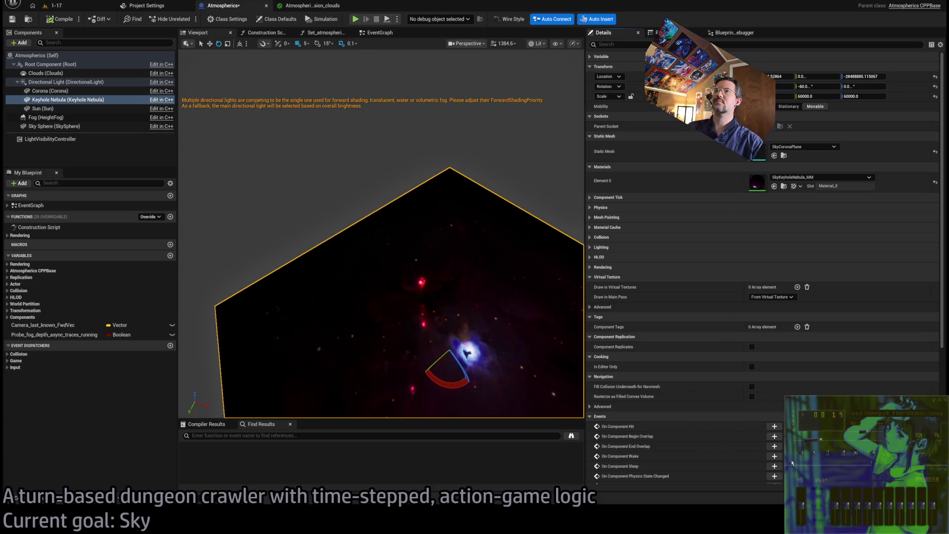
mouse_move(496, 280)
left_mouse_down()
mouse_move(415, 275)
mouse_move(455, 275)
mouse_move(398, 307)
mouse_move(386, 260)
mouse_move(432, 284)
mouse_move(443, 271)
mouse_move(440, 281)
mouse_move(416, 266)
mouse_move(434, 257)
mouse_move(396, 275)
left_mouse_up()
key("w")
left_click_drag(447, 249, 488, 227)
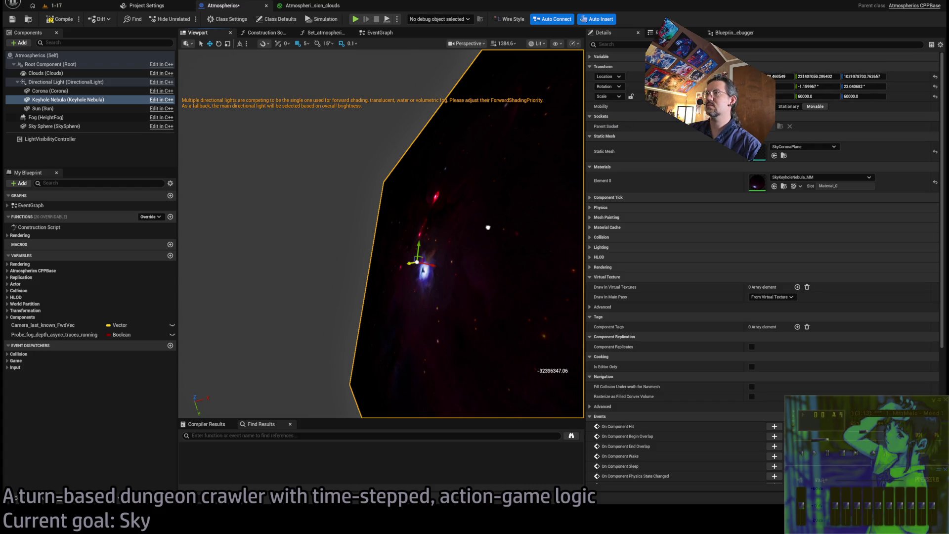
left_click_drag(419, 276, 334, 328)
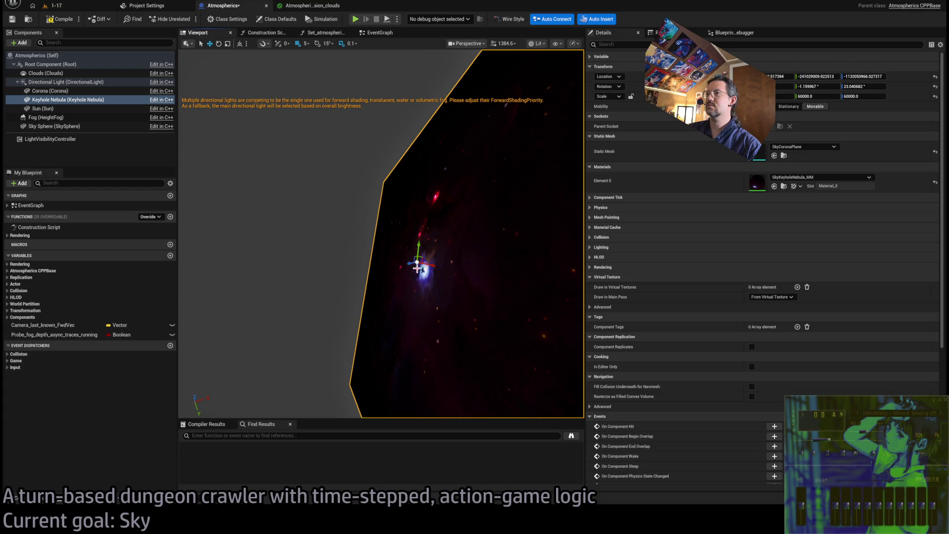
left_click_drag(424, 271, 411, 264)
key("f")
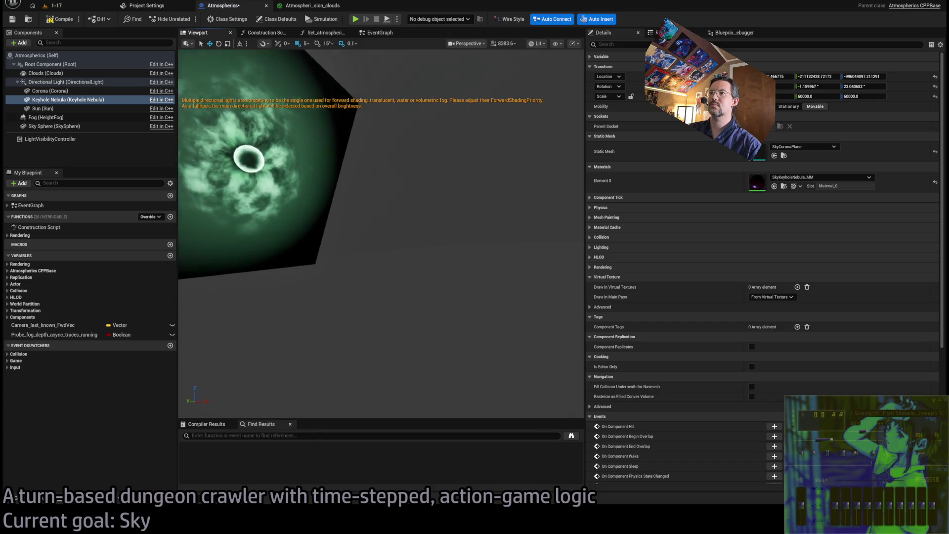
Step: Zero the Keyhole Nebula plane's X and Y location values
left_click(777, 78)
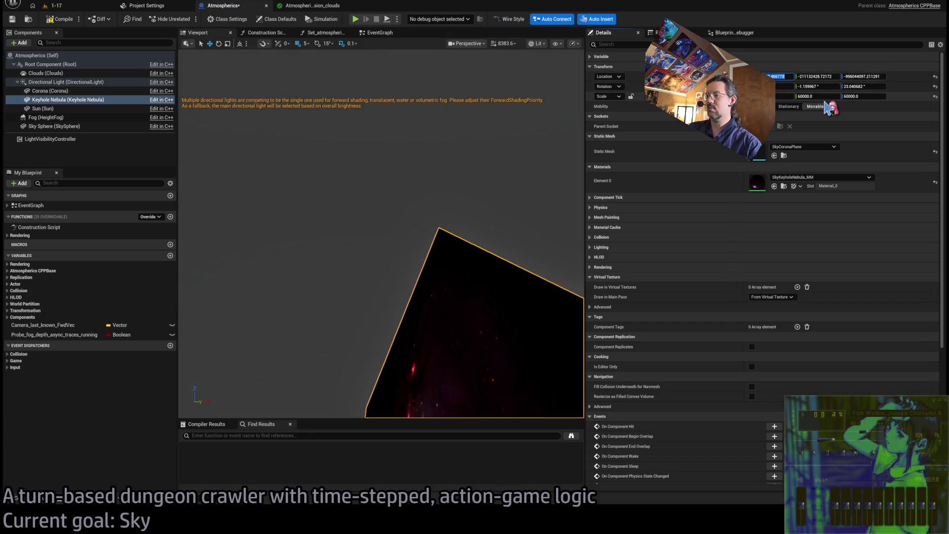
type("0")
key("Tab")
type("0")
key("Tab")
type("0")
key("Return")
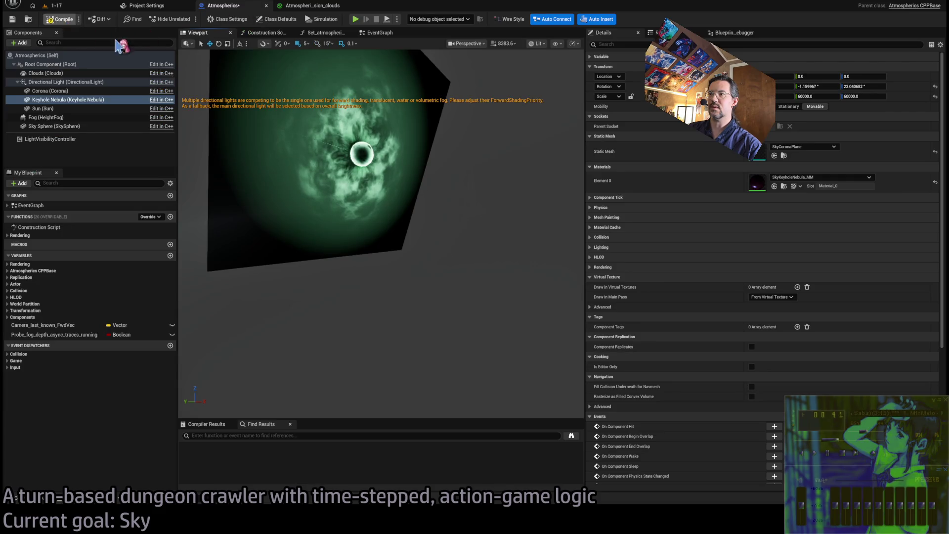
Step: Save the blueprint after the nebula plane is nudged, then reselect the Keyhole Nebula plane
left_click_drag(370, 256, 370, 255)
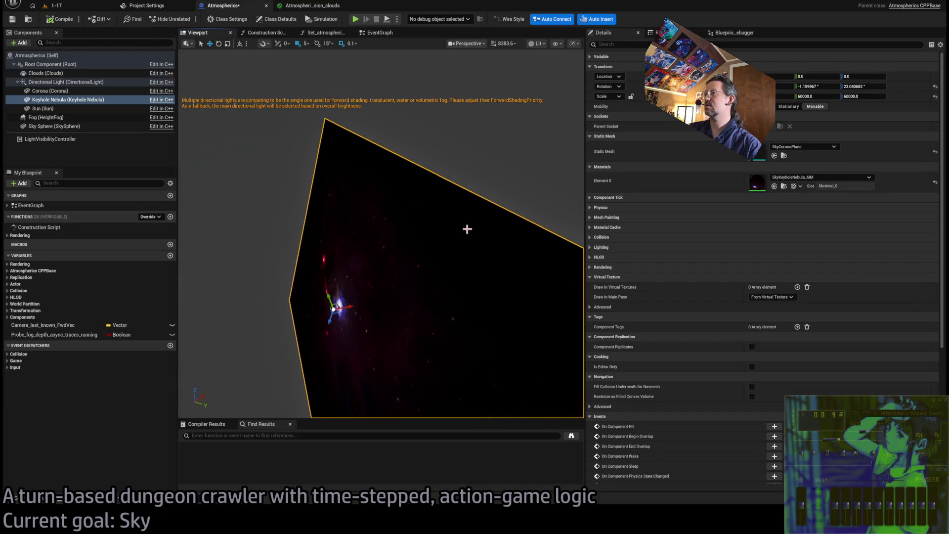
mouse_move(352, 306)
left_mouse_down()
mouse_move(418, 269)
mouse_move(498, 246)
mouse_move(475, 191)
mouse_move(404, 257)
left_mouse_up()
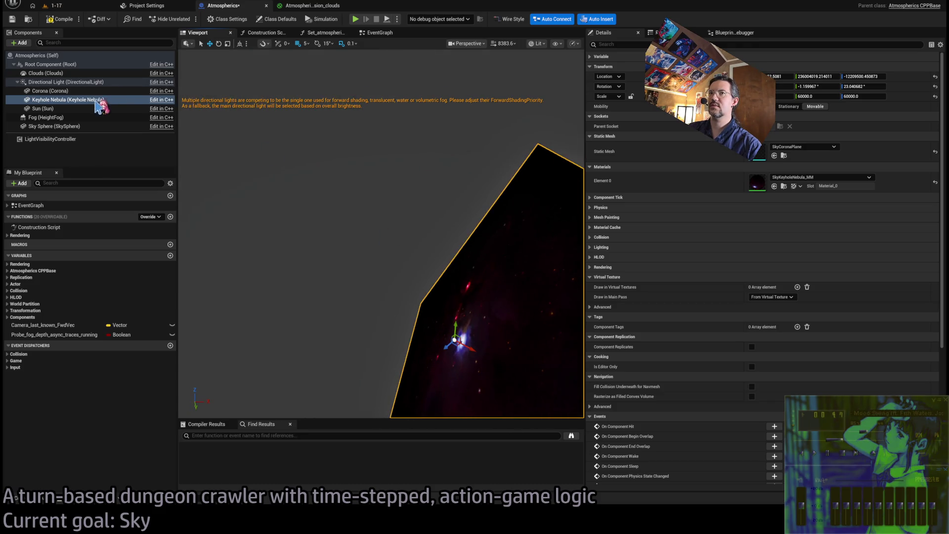
left_click_drag(498, 301, 498, 300)
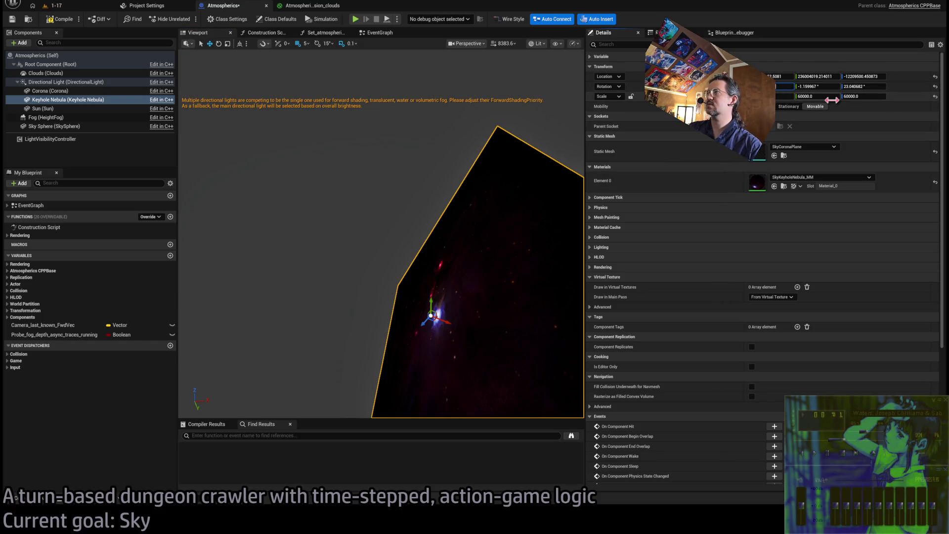
left_click(784, 77)
key("ctrl+s")
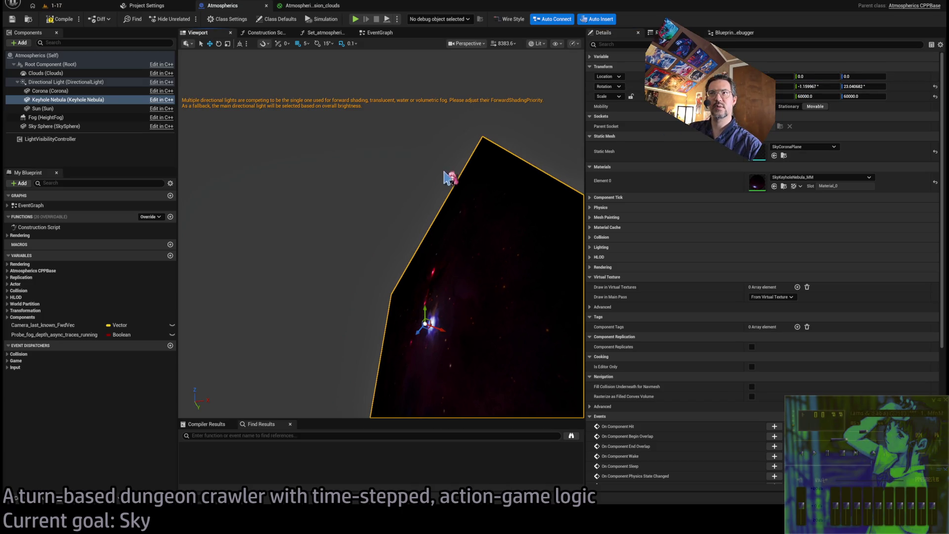
left_click(381, 110)
left_click(477, 232)
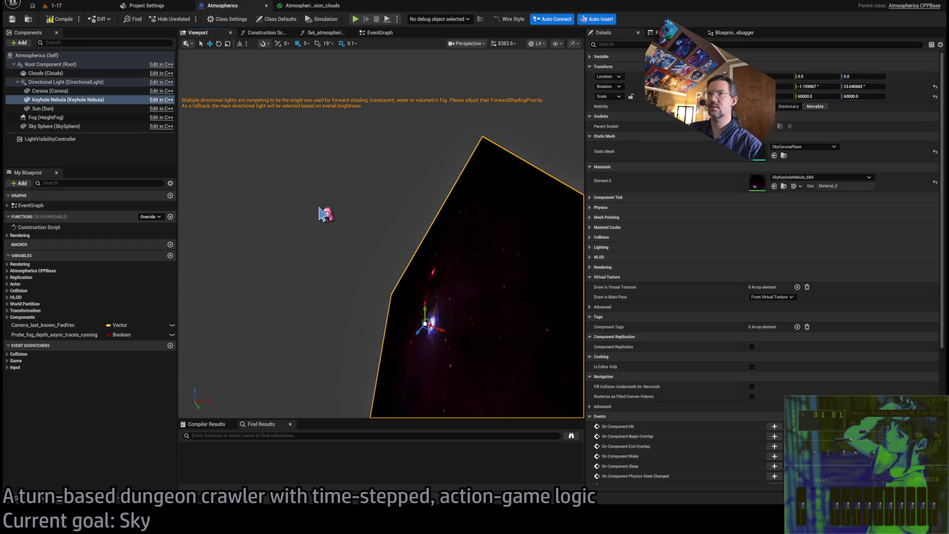
Step: Focus on the Sun, undo an accidental move of it, and reselect the Keyhole Nebula
double_click(75, 109)
left_click_drag(544, 173, 392, 170)
key("ctrl+z")
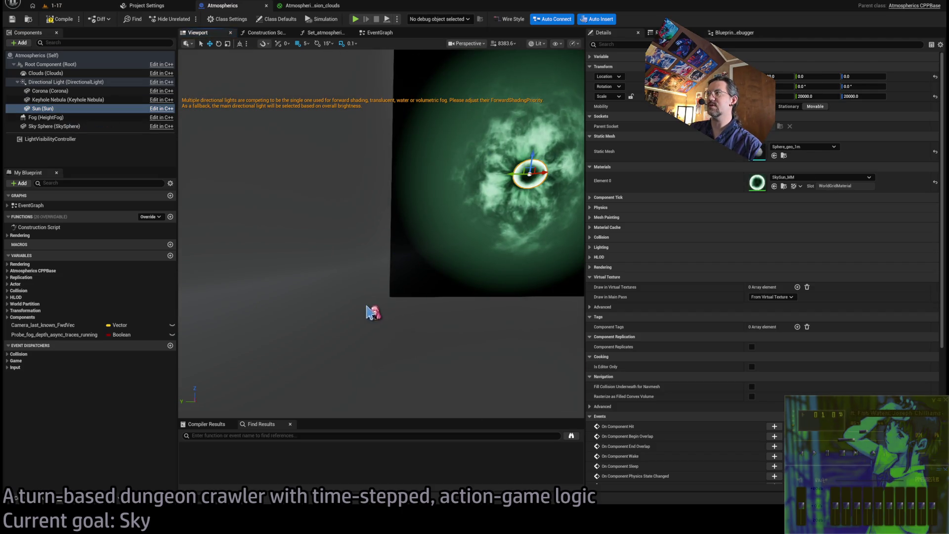
left_click(352, 317)
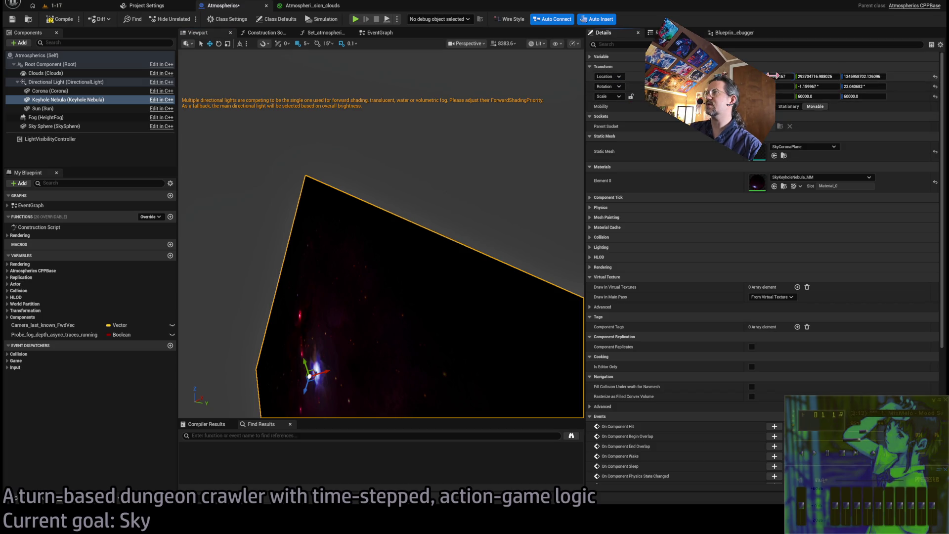
Step: Set the Keyhole Nebula's Y location and its Y and Z rotation to 0
left_click(816, 77)
type("0")
key("Tab")
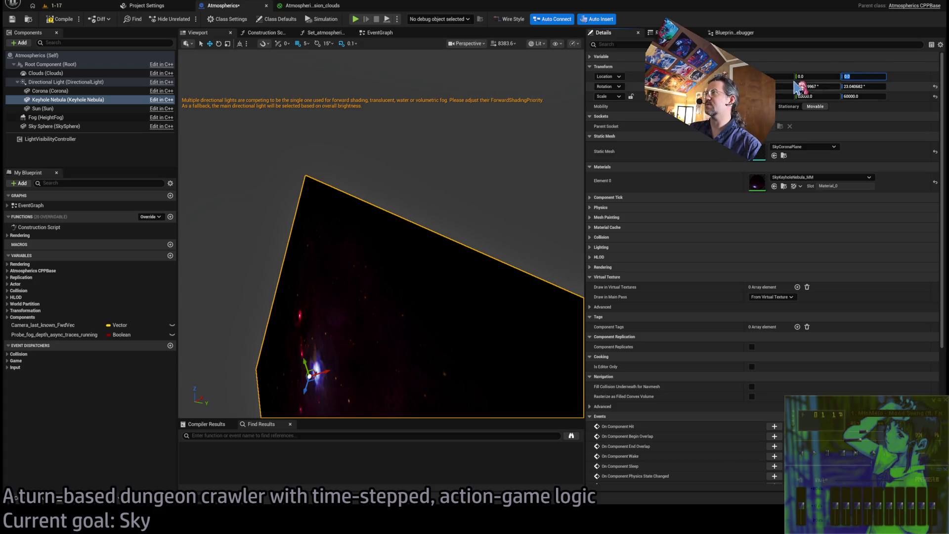
type("0")
key("Tab")
type("0")
key("Tab")
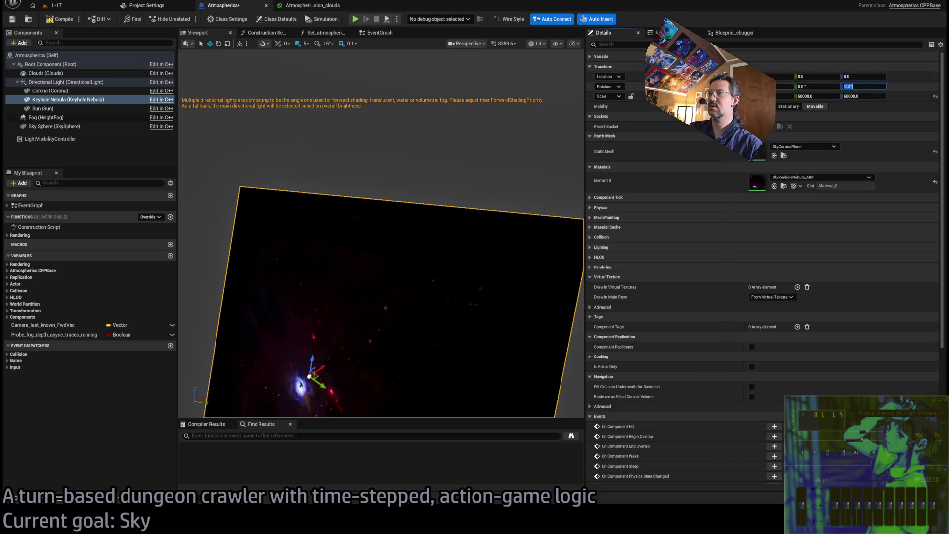
type("0")
key("Tab")
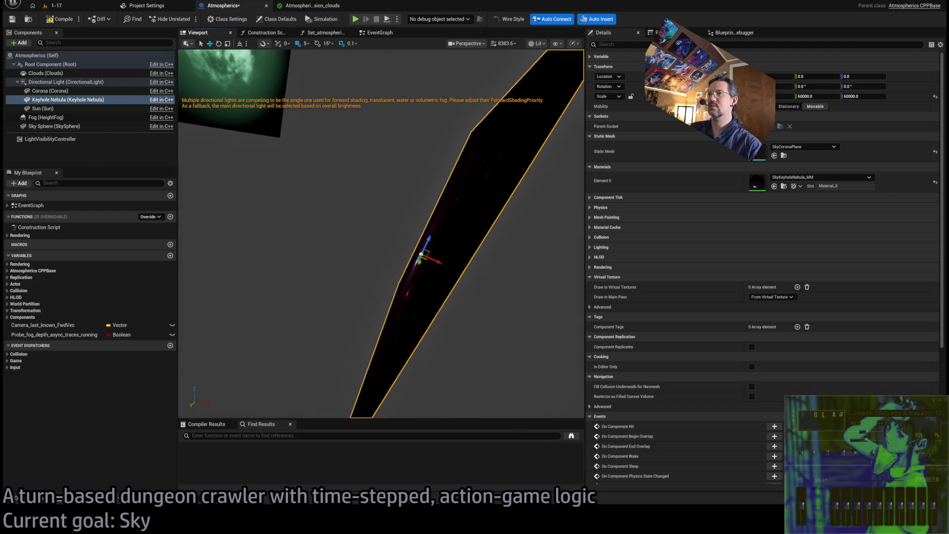
left_click(104, 81)
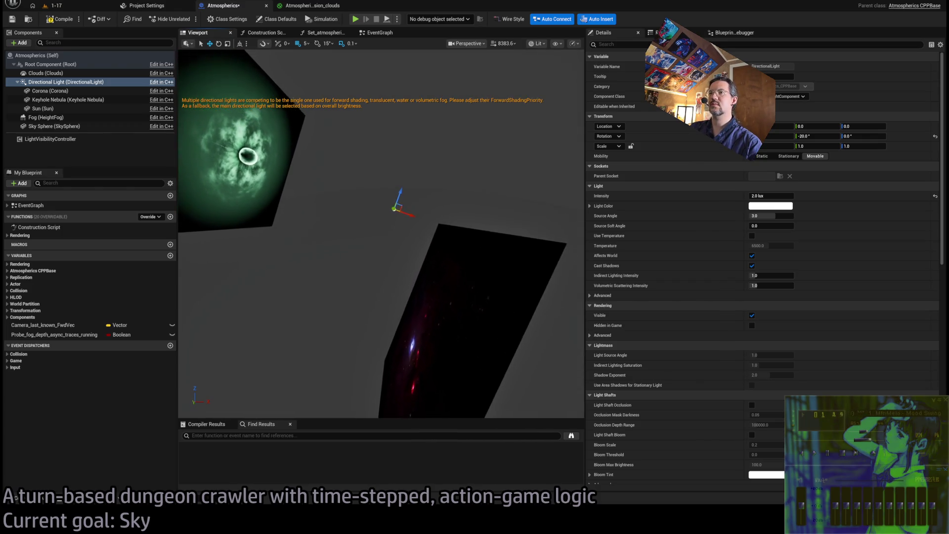
left_click(449, 291)
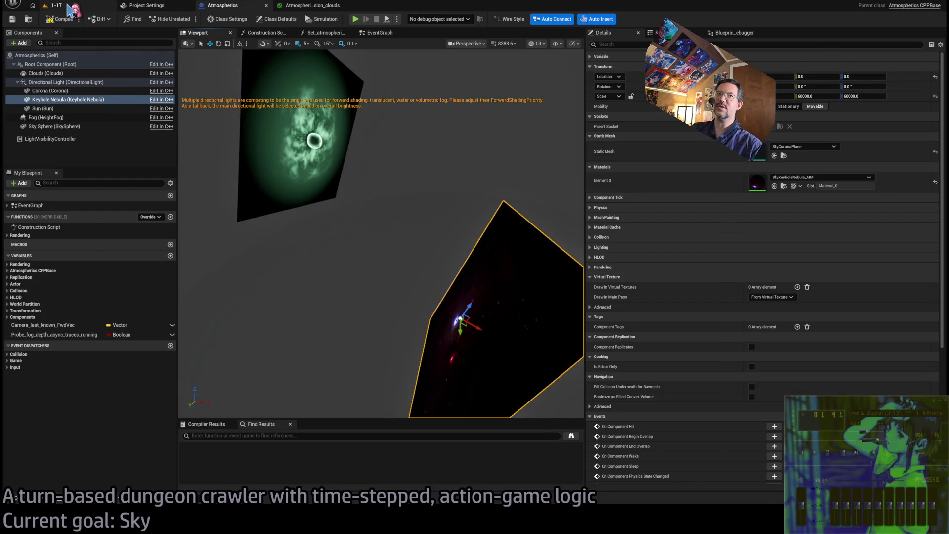
Step: Glance at the 1-17 level, close the Project Settings tab, and reopen the Atmospherics tab
left_click(43, 5)
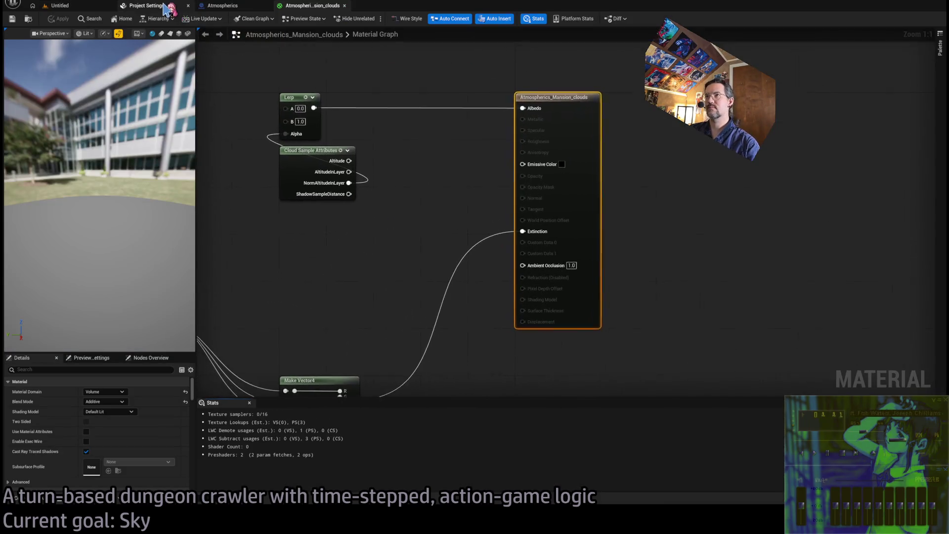
middle_click(148, 9)
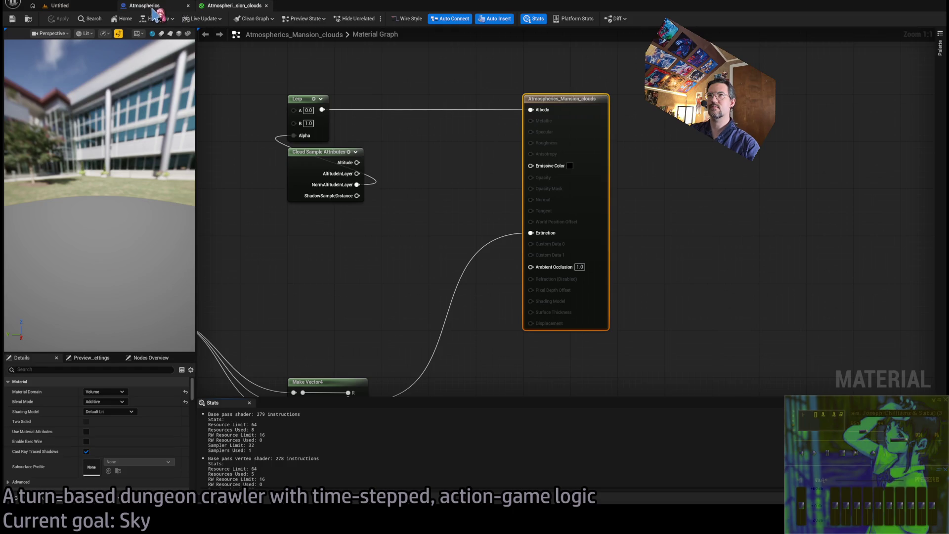
left_click(148, 6)
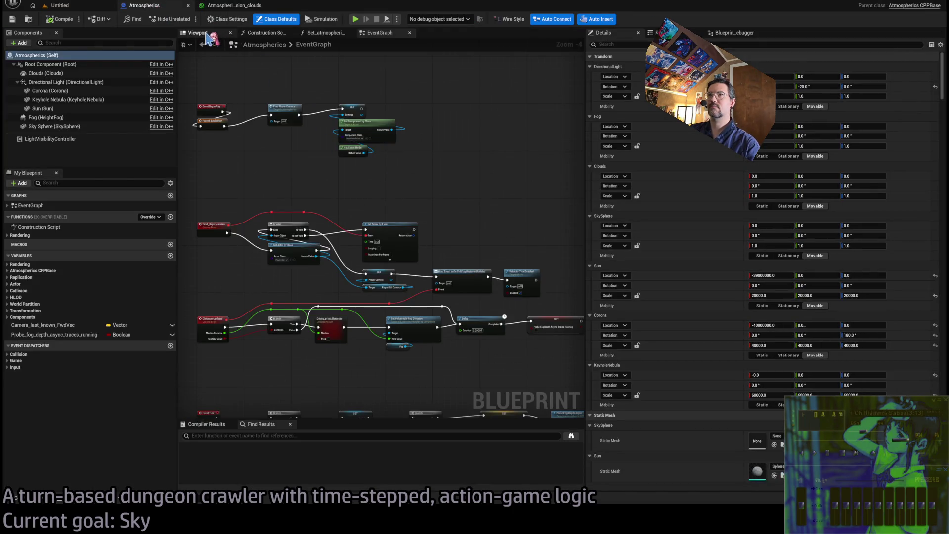
Step: In the blueprint Viewport, focus the Keyhole Nebula and drag it up to height 28445605
left_click(262, 33)
left_click(198, 32)
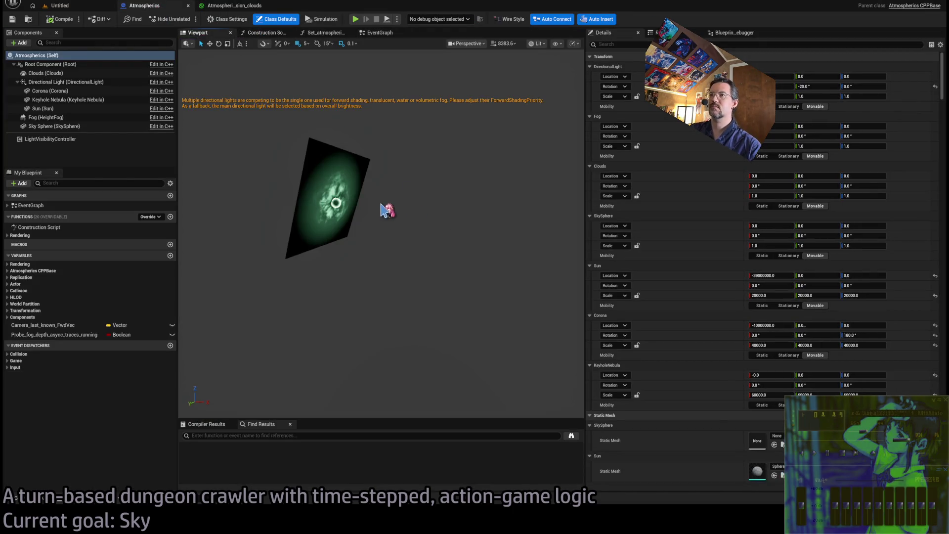
left_click(67, 100)
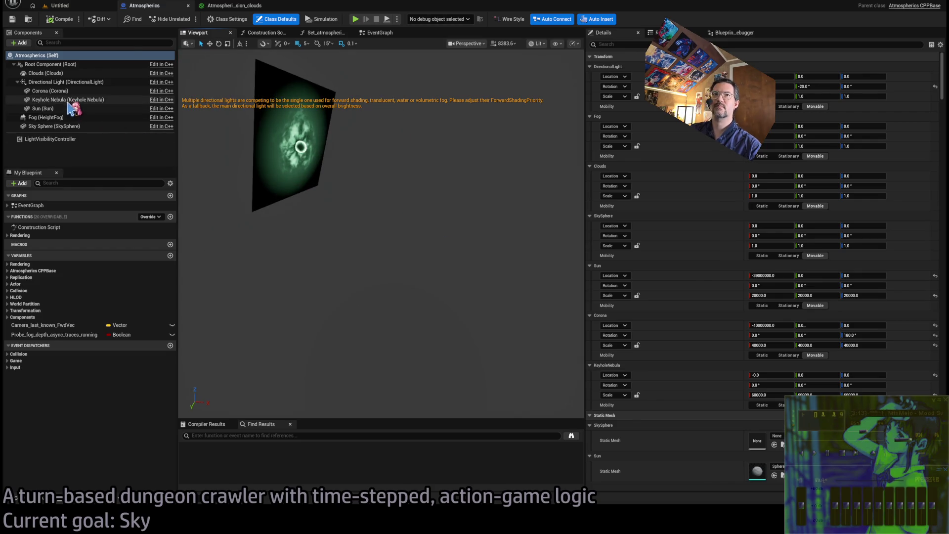
key("f")
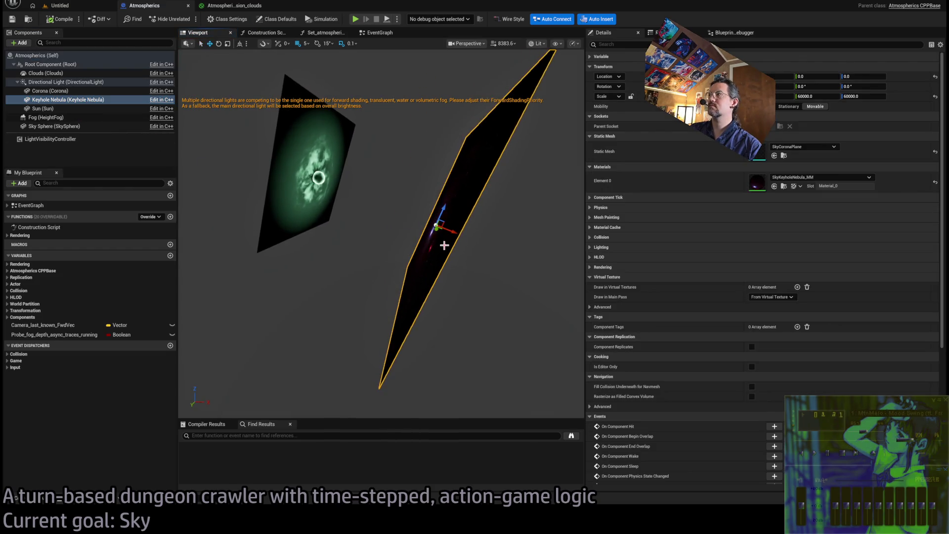
left_click_drag(445, 224, 599, 155)
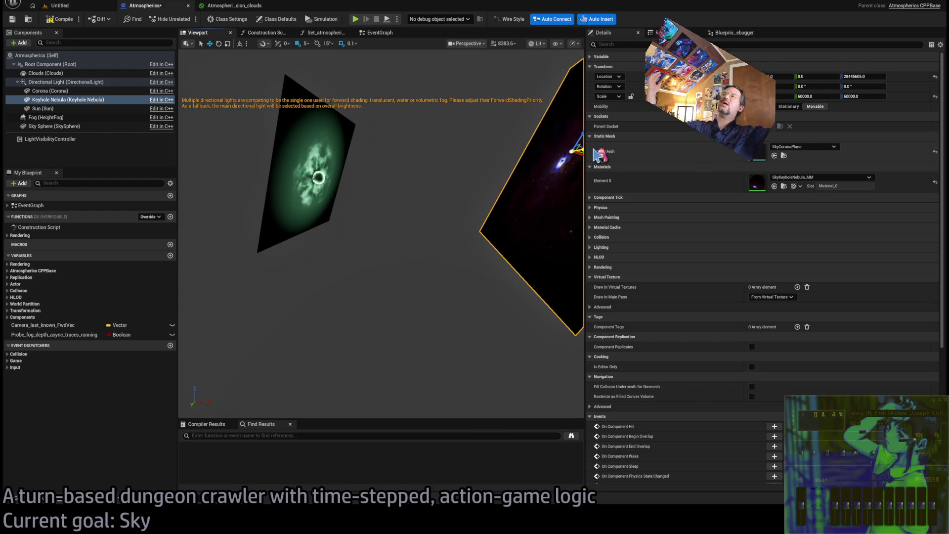
scroll(475, 215, "up", 5)
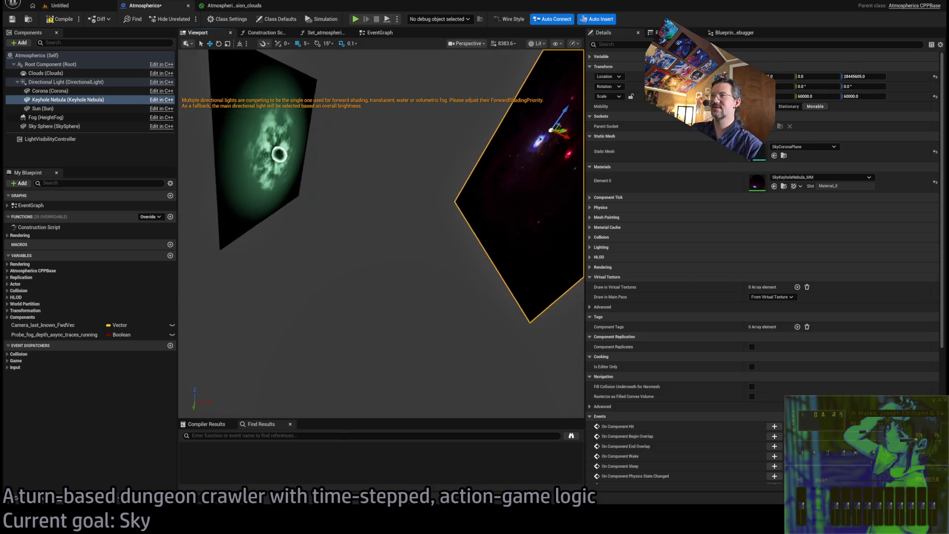
Step: Orbit around the Corona and Keyhole Nebula planes, selecting each to compare their positions
left_click(276, 131)
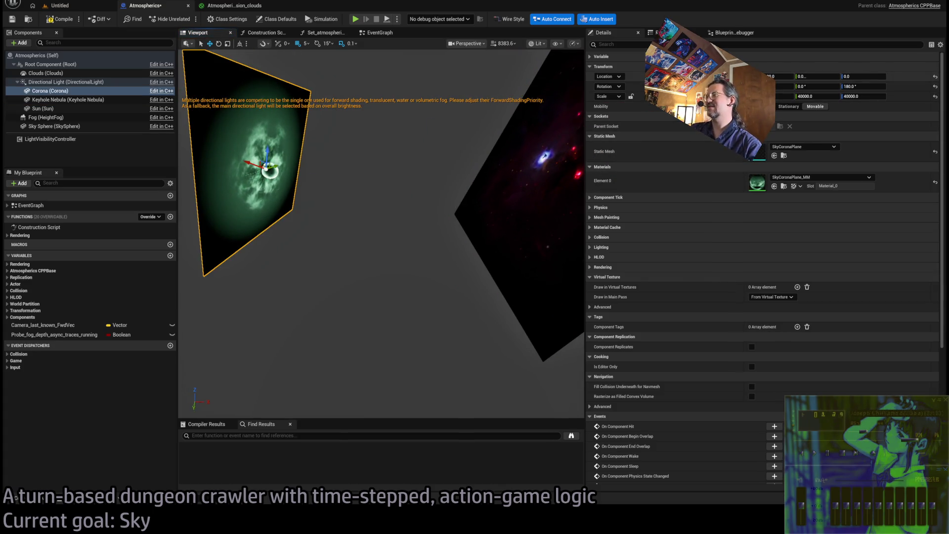
left_click(549, 190)
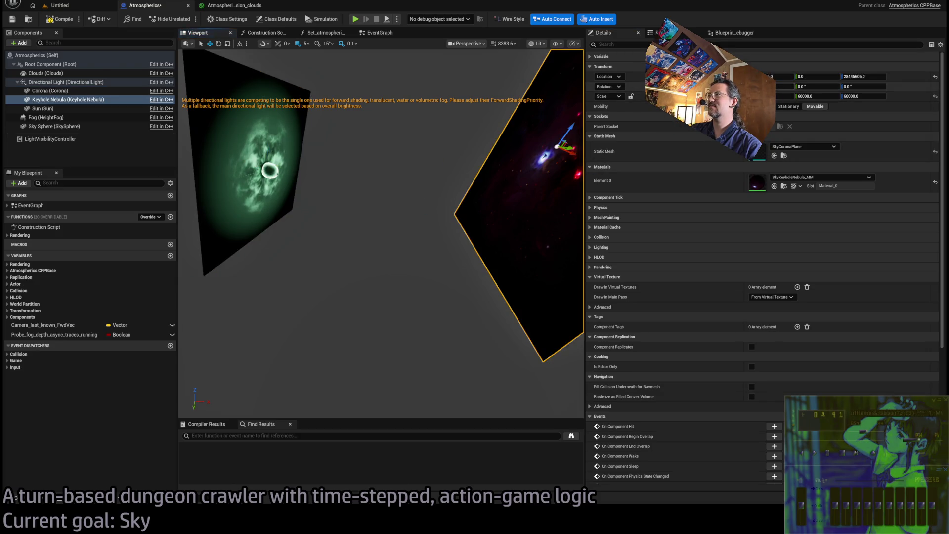
mouse_move(479, 251)
left_mouse_down()
mouse_move(487, 255)
mouse_move(479, 263)
left_mouse_up()
left_click(229, 224)
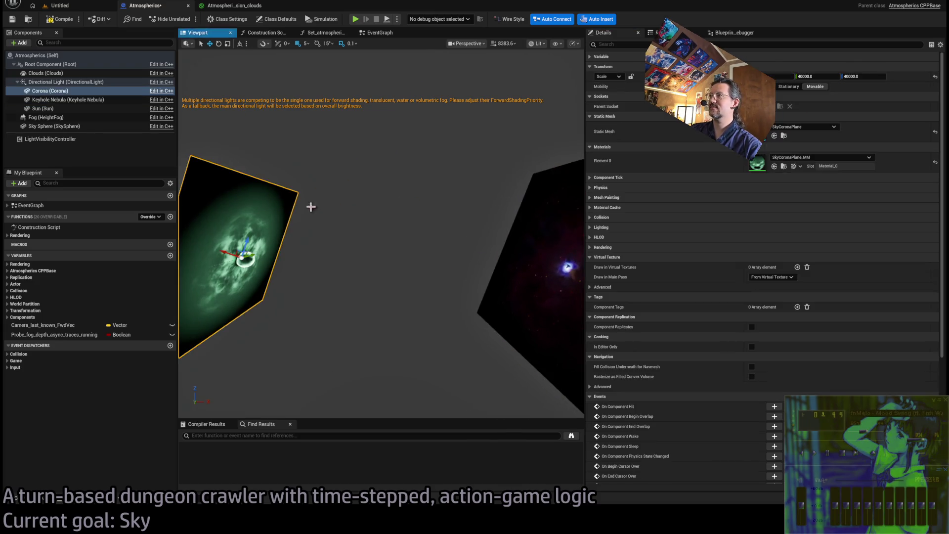
left_click_drag(487, 251, 392, 235)
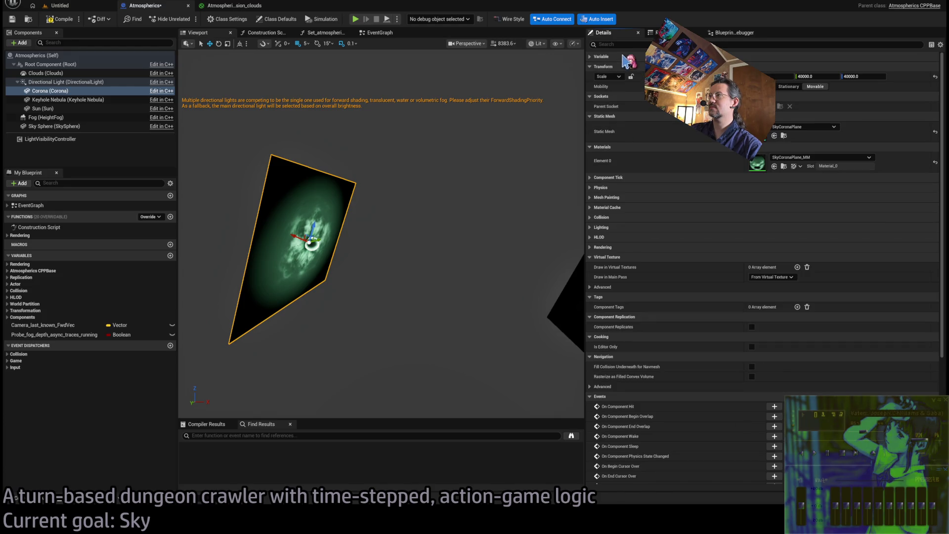
left_click(451, 202)
left_click(309, 208)
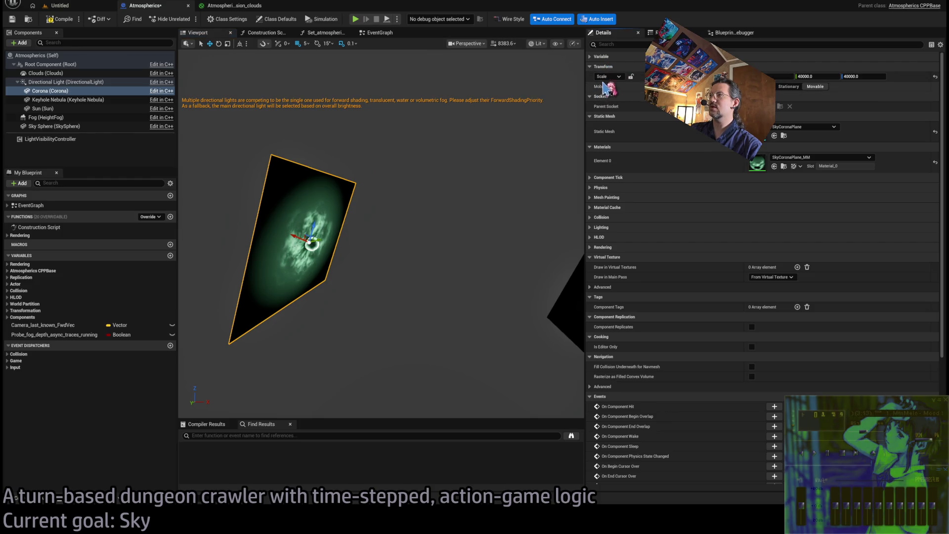
left_click_drag(439, 179, 470, 179)
left_click(485, 198)
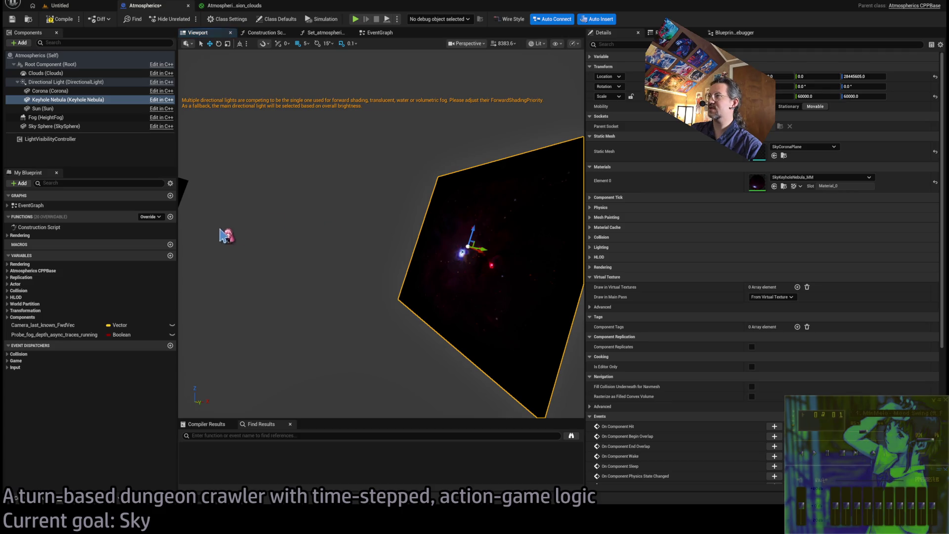
Step: Frame the Corona plane and turn the view to select the Keyhole Nebula plane
left_click(482, 240)
left_click(509, 218)
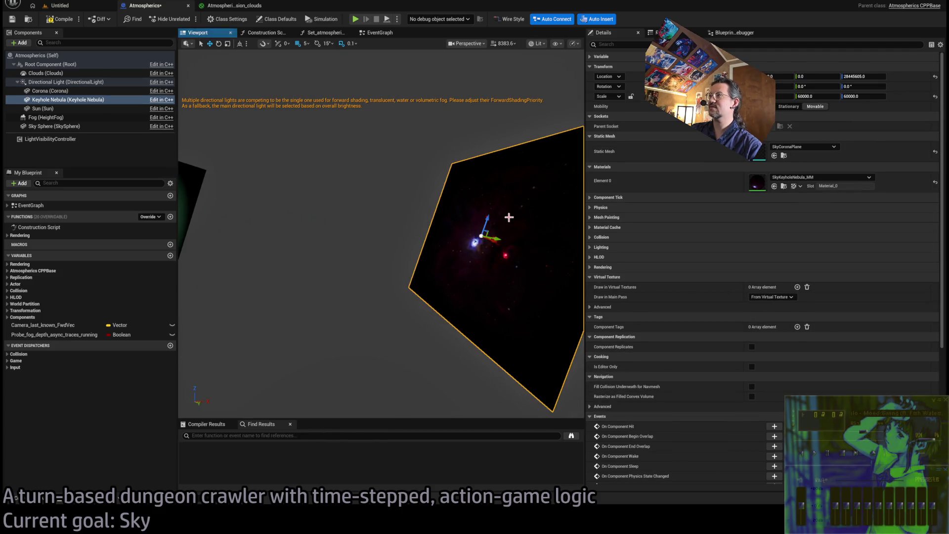
left_click(200, 176)
key("f")
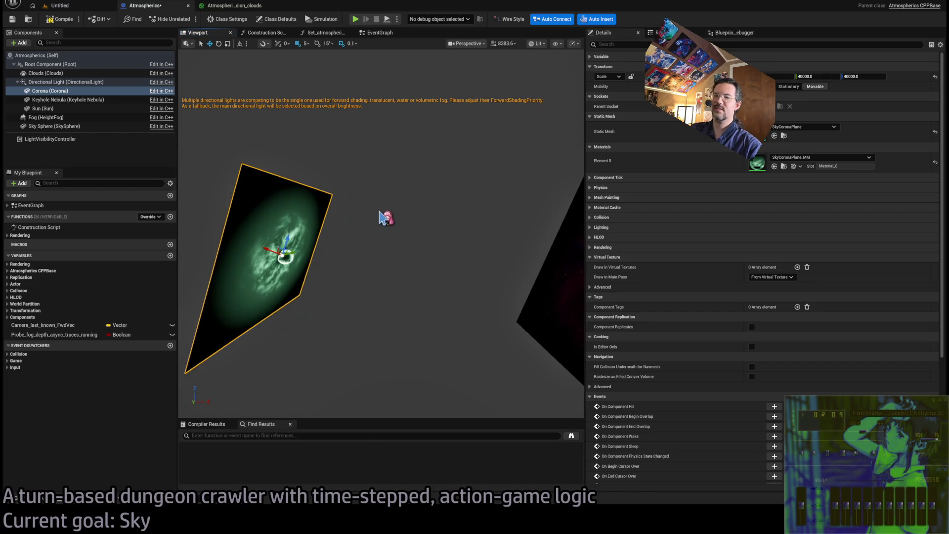
left_click_drag(385, 232, 406, 233)
left_click(516, 221)
mouse_move(492, 243)
left_mouse_down()
mouse_move(511, 242)
mouse_move(478, 262)
mouse_move(458, 230)
left_mouse_up()
Step: Set the Keyhole Nebula's Y and Z rotation to 0, with handles aligned to world axes
key("e")
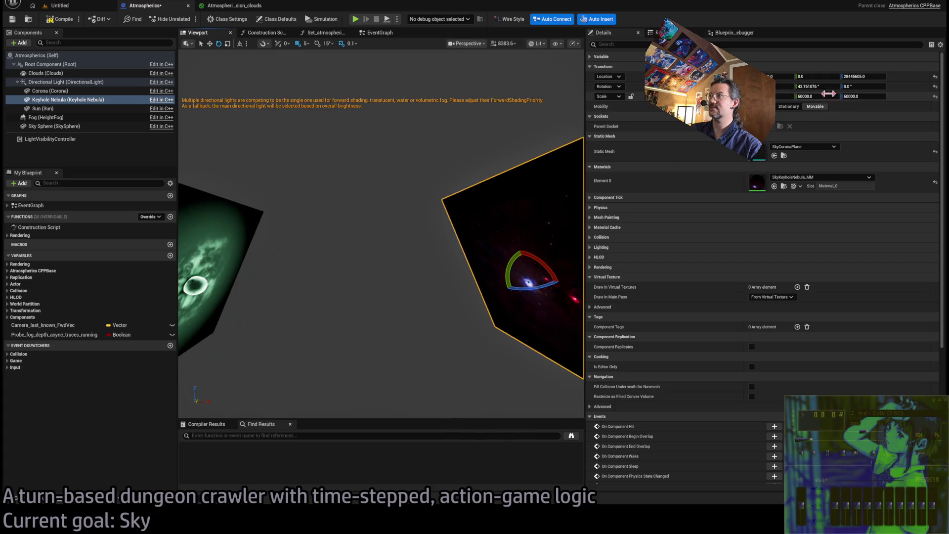
left_click(831, 89)
left_click_drag(554, 206, 208, 99)
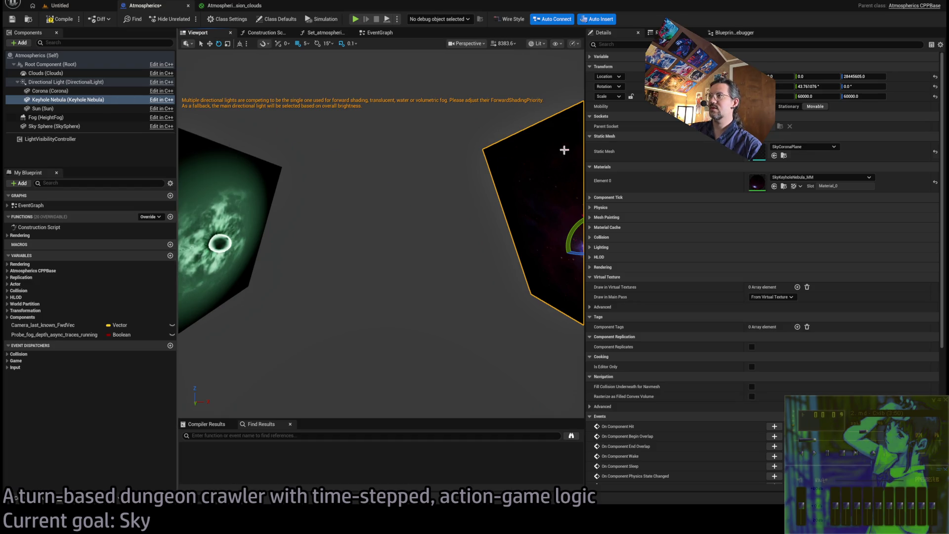
left_click(816, 87)
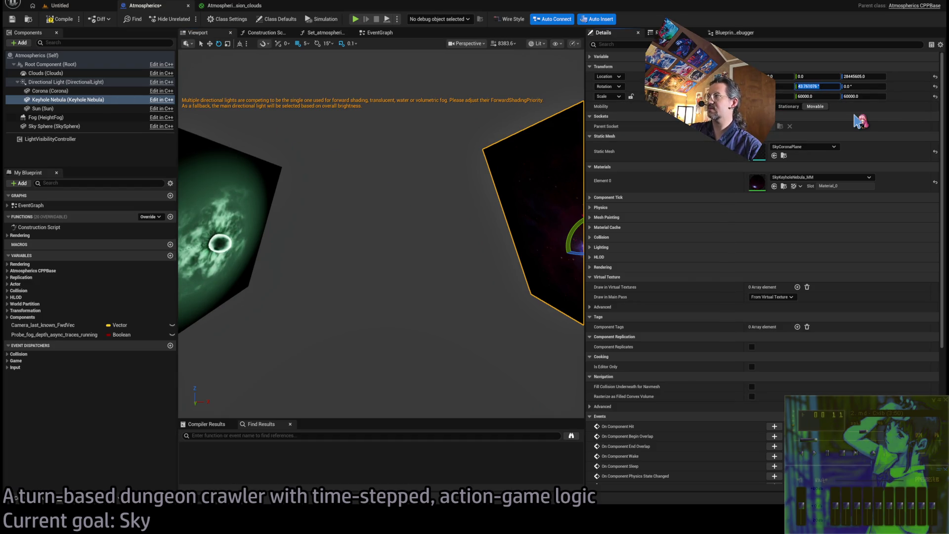
type("0")
key("Return")
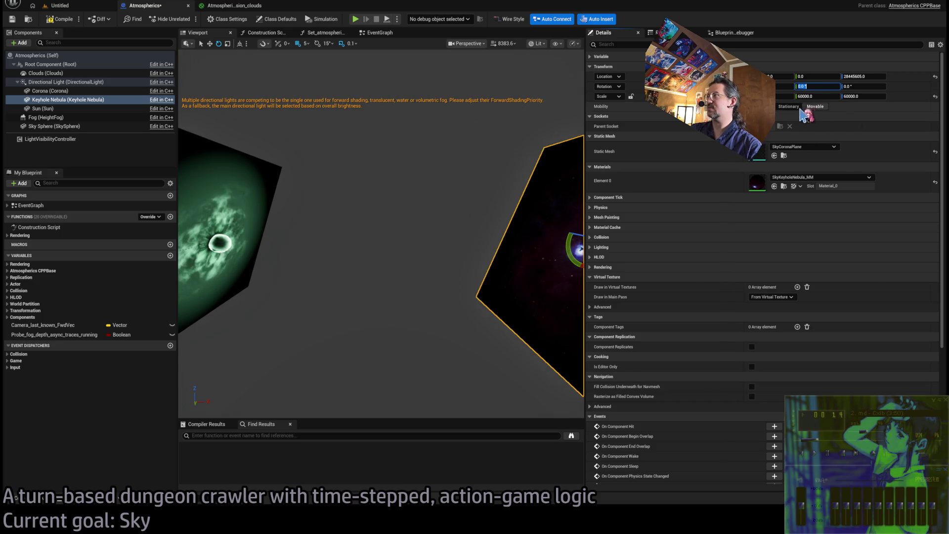
left_click_drag(445, 192, 474, 190)
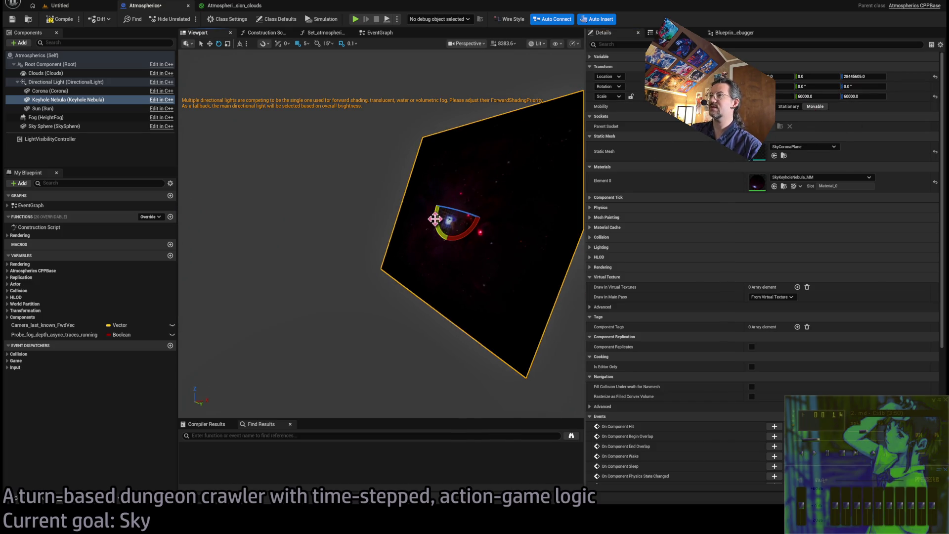
left_click(240, 43)
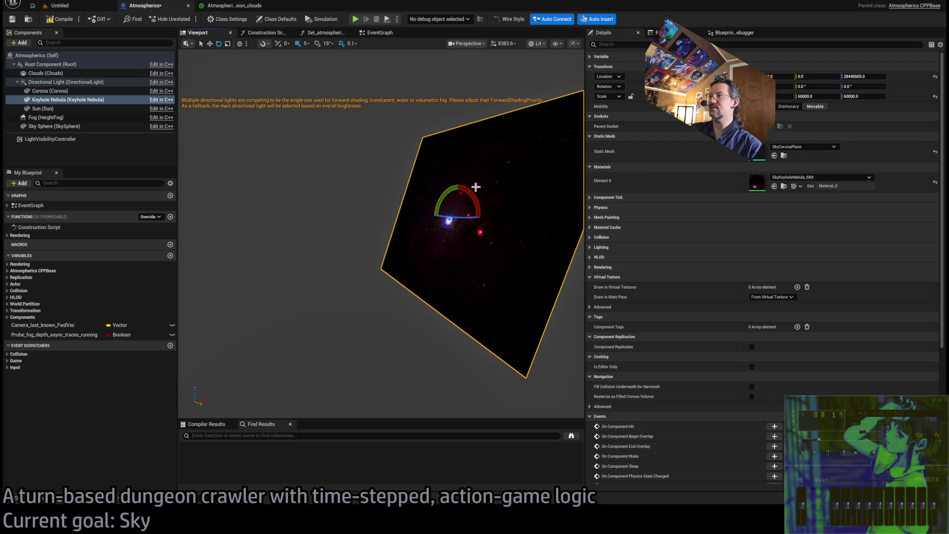
mouse_move(447, 192)
left_mouse_down()
mouse_move(500, 192)
mouse_move(440, 193)
left_mouse_up()
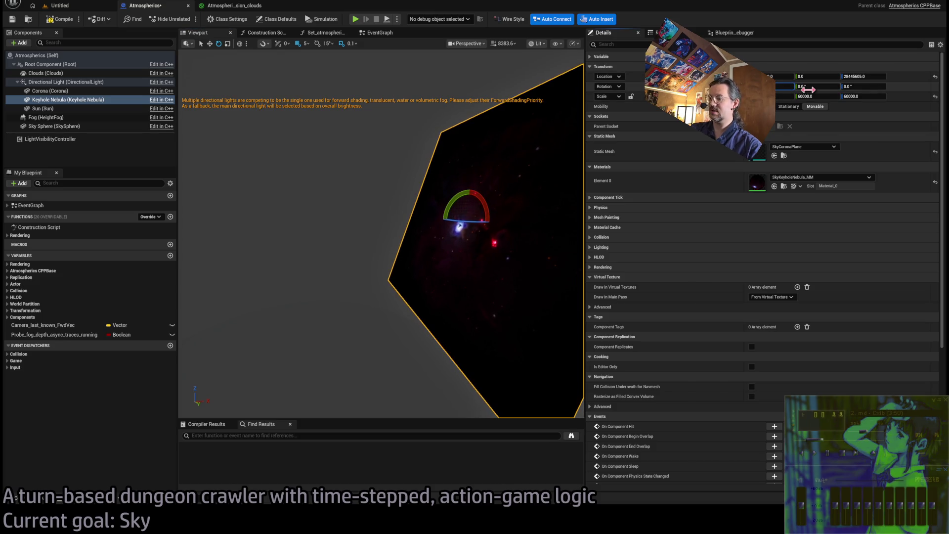
key("Return")
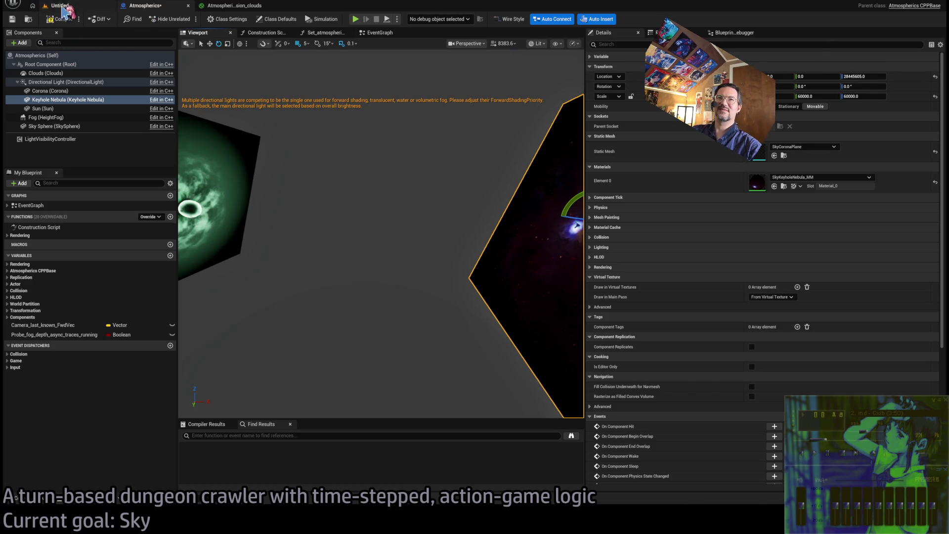
left_click(39, 5)
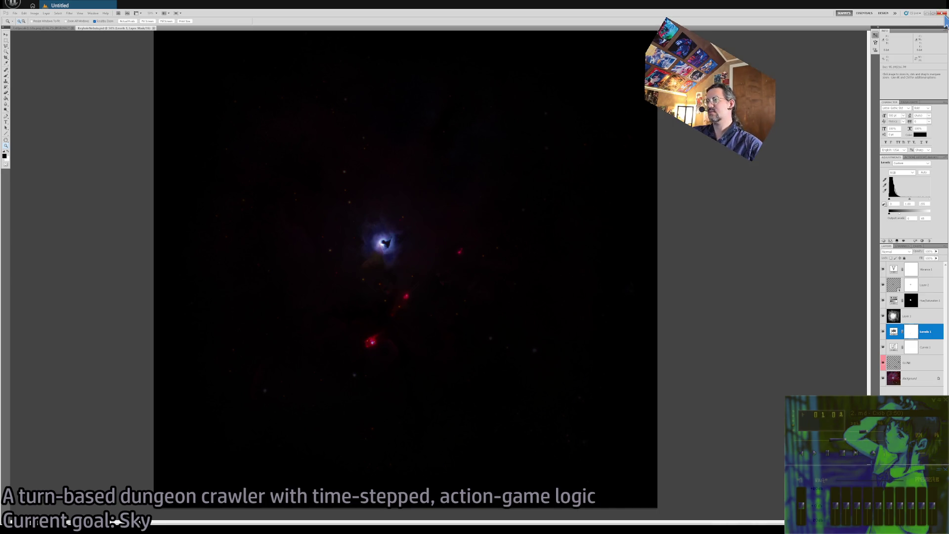
Step: Close both nebula image documents in Photoshop with Ctrl+W and hide Photoshop
key("ctrl+w")
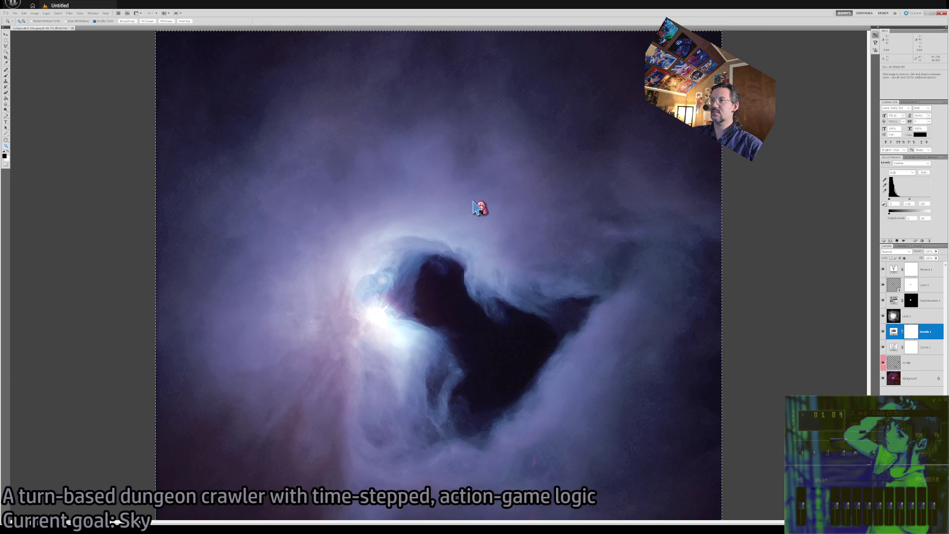
key("ctrl+w")
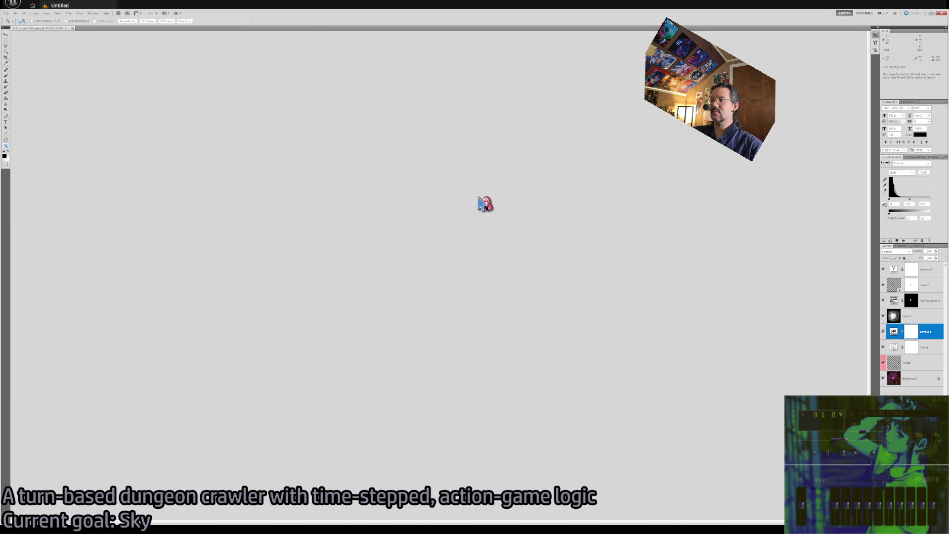
key("ctrl+q")
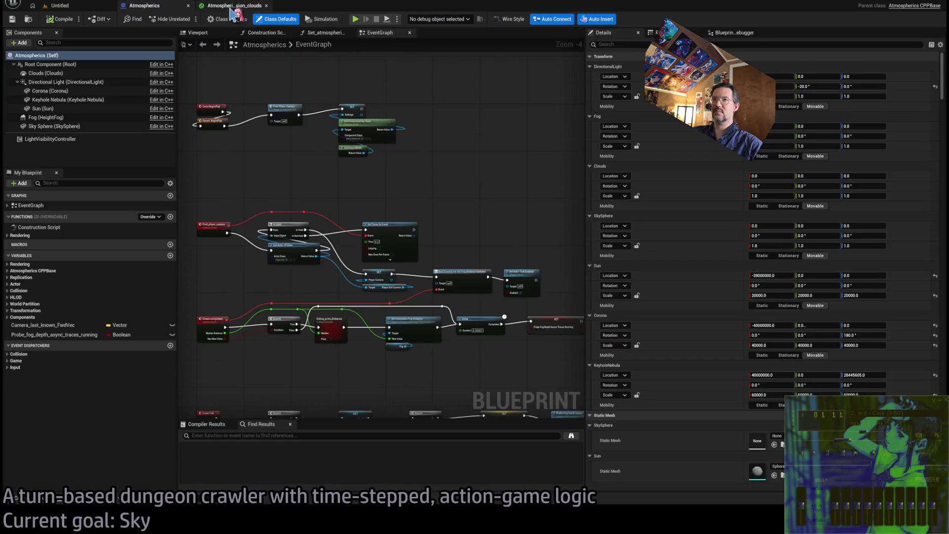
Step: In the blueprint Viewport, select the Keyhole Nebula and rotate it toward edge-on
left_click(232, 5)
left_click(131, 6)
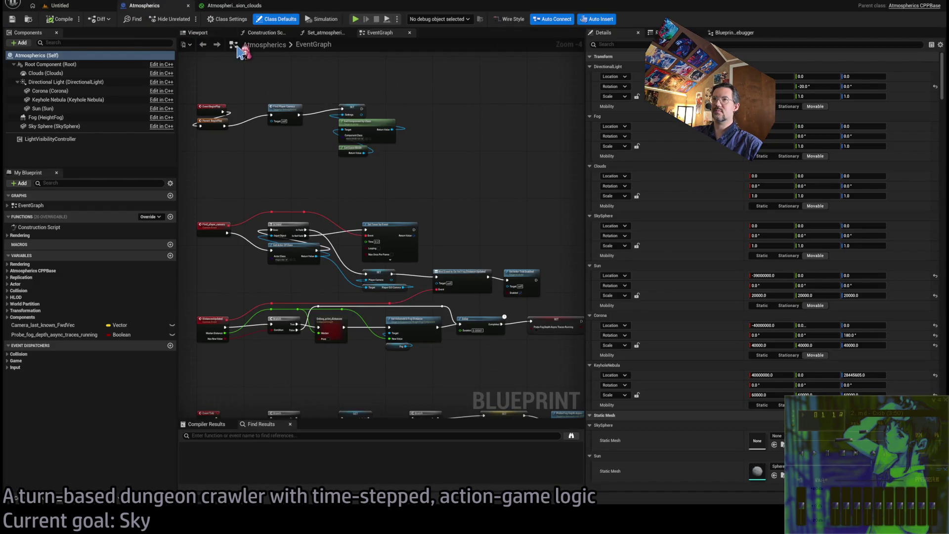
left_click(217, 33)
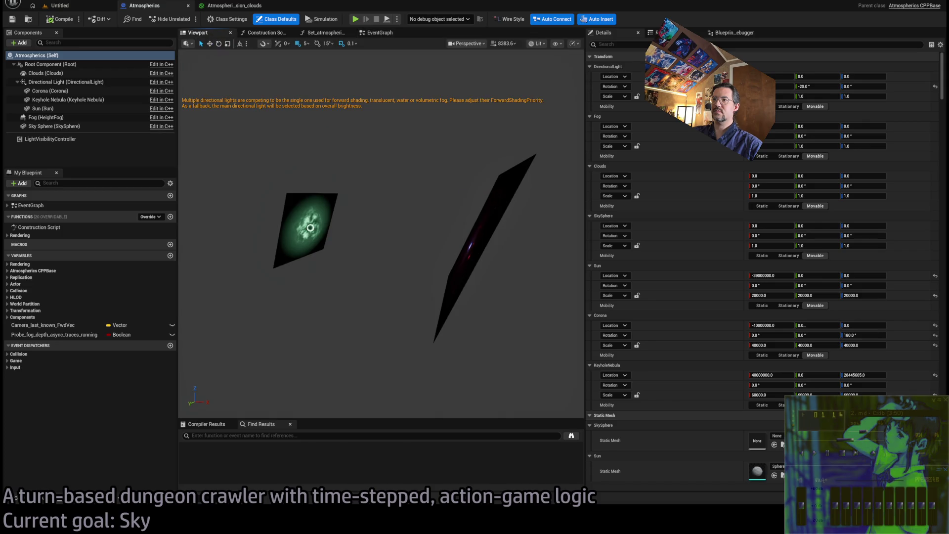
left_click(489, 203)
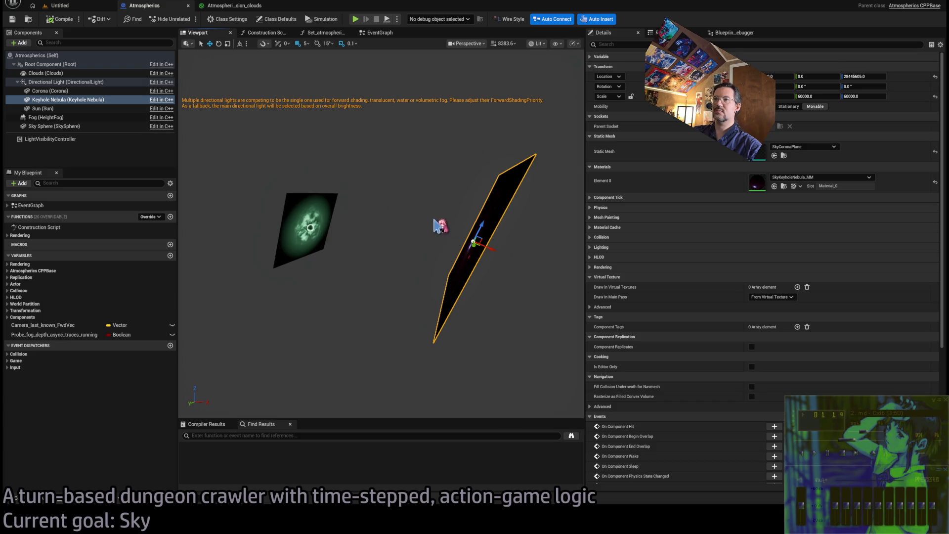
key("e")
mouse_move(470, 212)
left_mouse_down()
mouse_move(508, 248)
mouse_move(472, 214)
left_mouse_up()
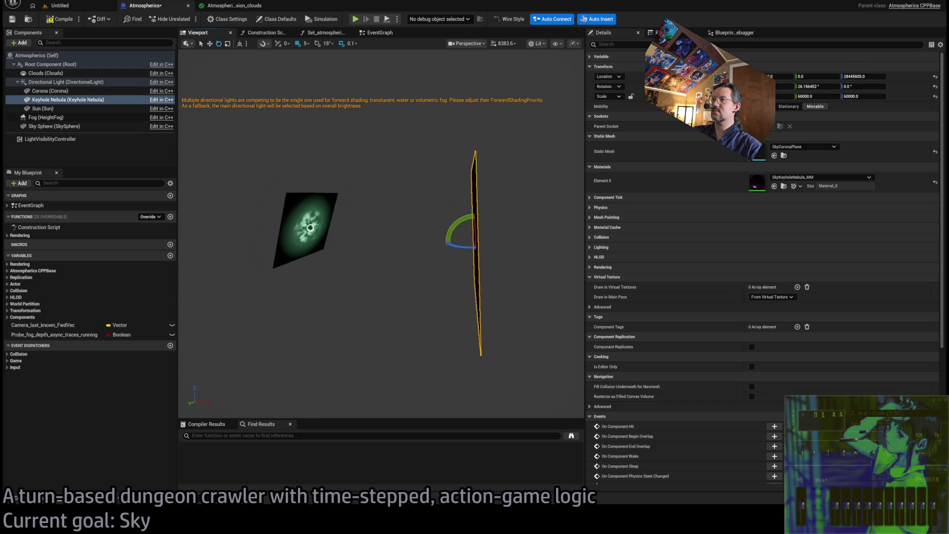
left_click_drag(352, 180, 376, 164)
Step: Set the Keyhole Nebula plane's Y rotation to 60 degrees
left_click(799, 87)
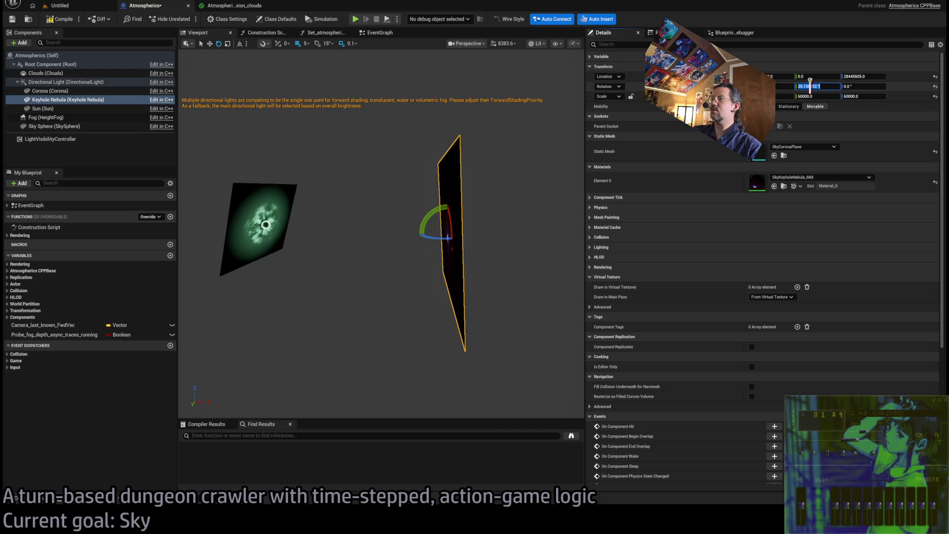
type("0")
key("Return")
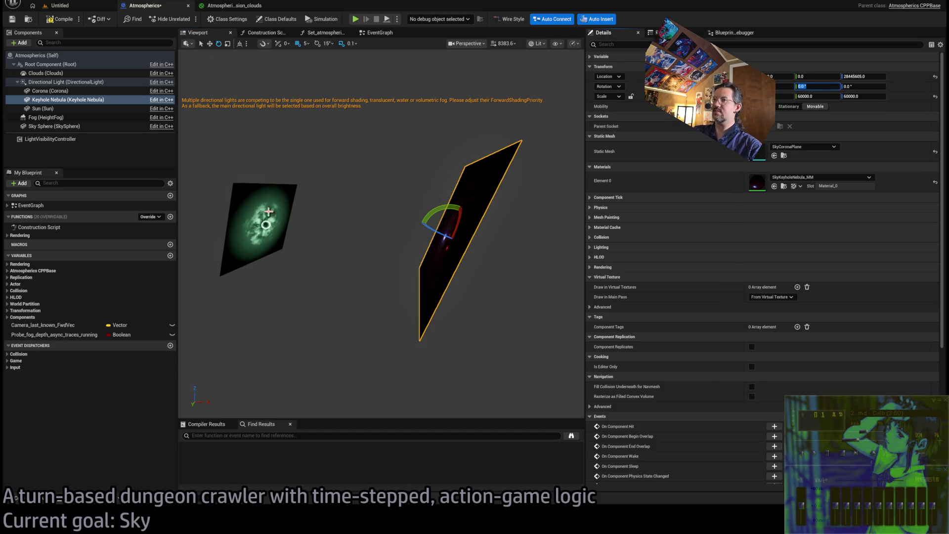
left_click(268, 211)
left_click(491, 186)
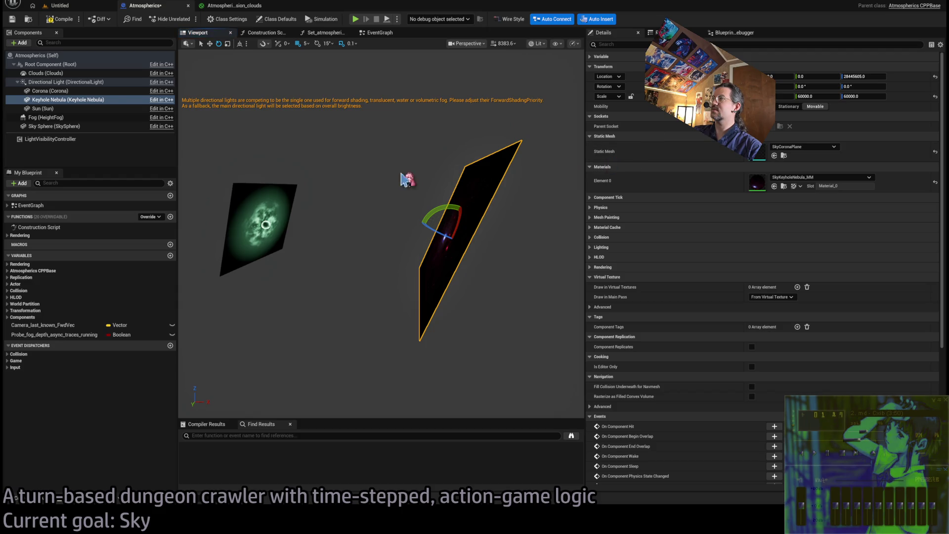
left_click(257, 222)
left_click(445, 198)
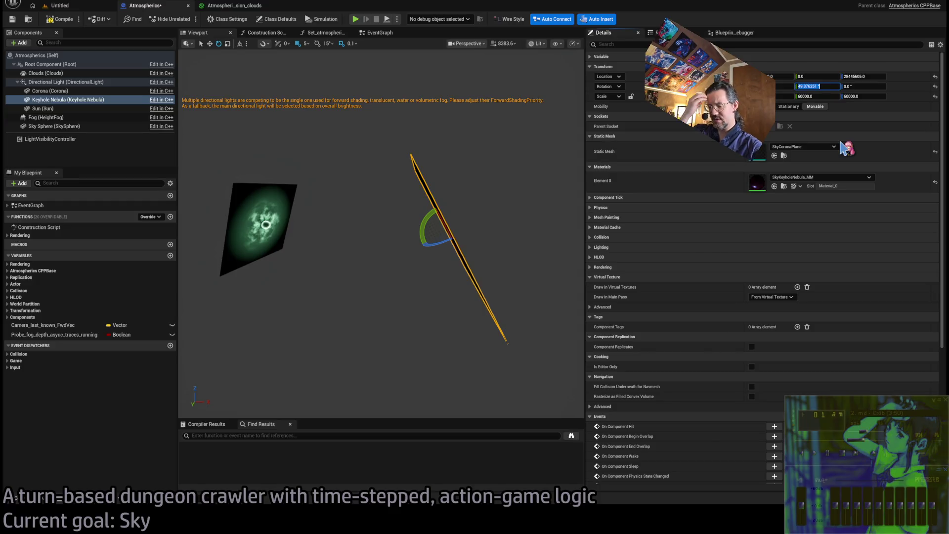
key("Return")
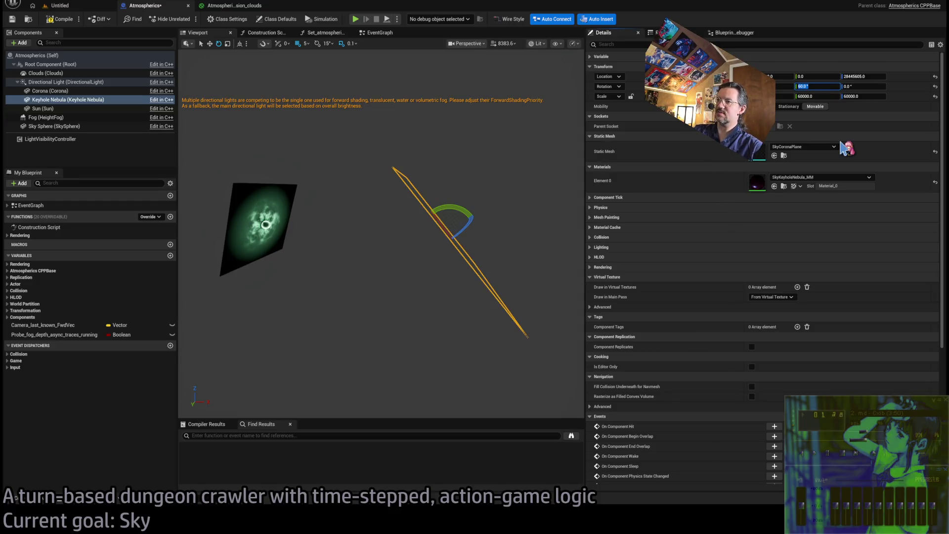
Step: Reset the nebula plane's height to 0, then raise it to roughly 40035643
left_click(482, 257)
left_click_drag(460, 240, 426, 236)
left_click(390, 173)
mouse_move(330, 177)
left_mouse_down()
mouse_move(435, 239)
mouse_move(485, 206)
mouse_move(430, 243)
mouse_move(542, 200)
left_mouse_up()
key("w")
left_click_drag(489, 231, 488, 227)
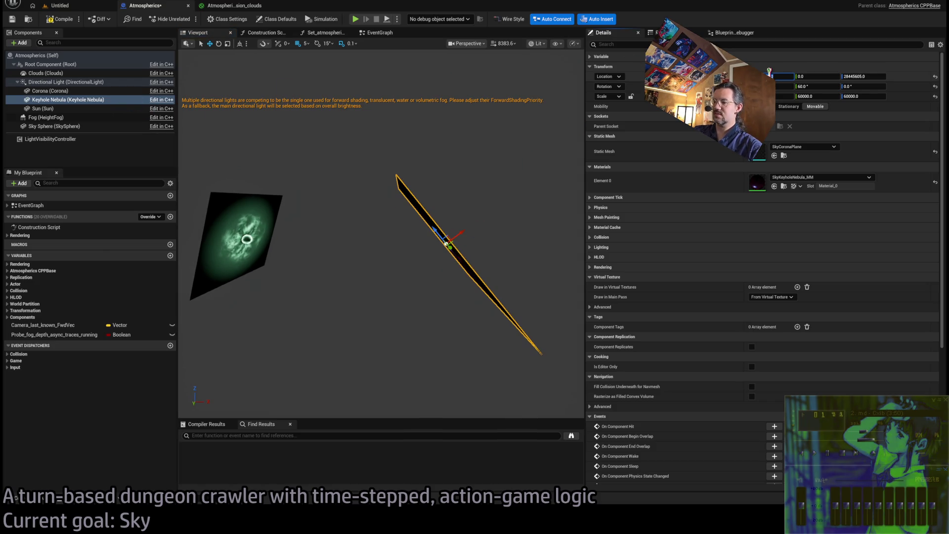
left_click(935, 76)
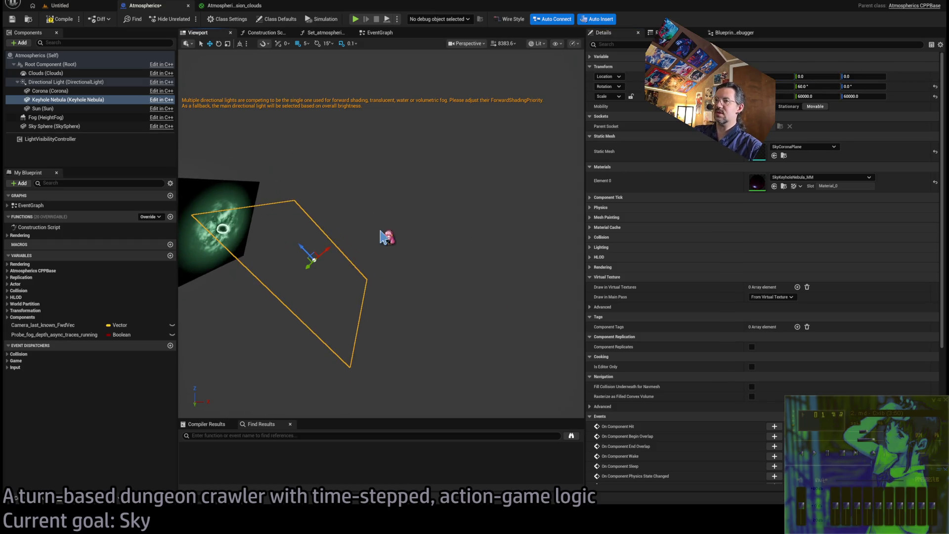
mouse_move(327, 250)
left_mouse_down()
mouse_move(378, 272)
mouse_move(469, 197)
mouse_move(455, 220)
mouse_move(395, 217)
left_mouse_up()
mouse_move(455, 164)
left_mouse_down()
mouse_move(474, 152)
mouse_move(462, 155)
left_mouse_up()
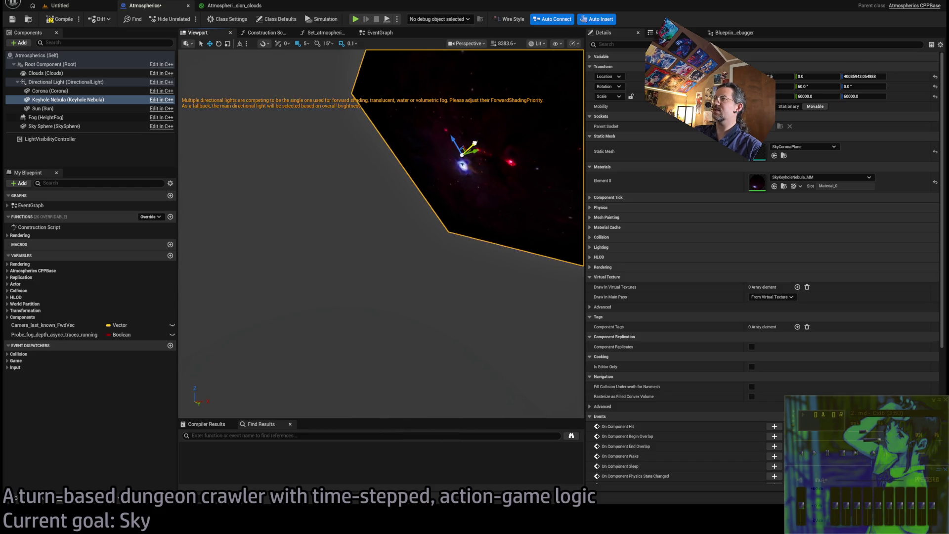
Step: Enter 40000000 as the Keyhole Nebula's Z location and compile the Atmospherics blueprint
left_click(877, 76)
left_click_drag(878, 76, 851, 76)
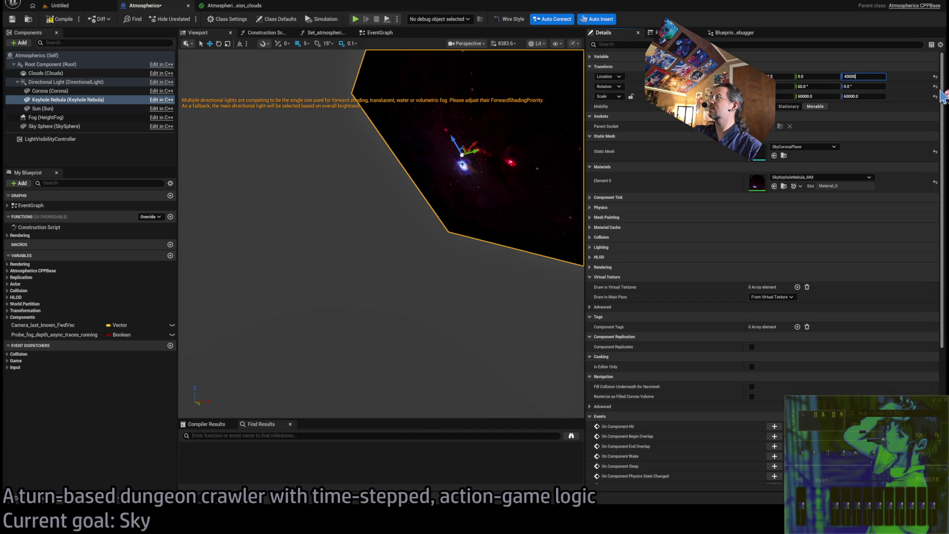
type("40000000")
key("Return")
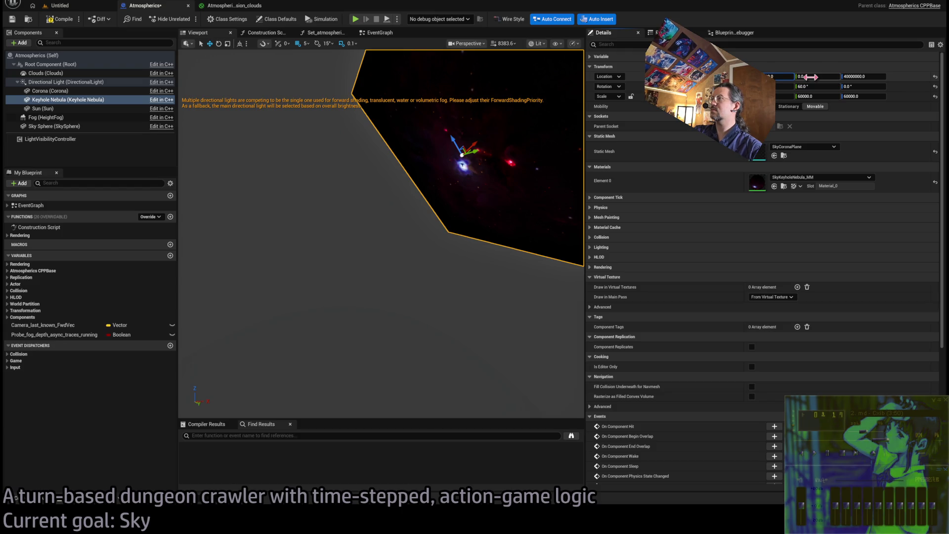
mouse_move(445, 232)
left_mouse_down()
mouse_move(426, 232)
mouse_move(463, 186)
left_mouse_up()
left_click(59, 18)
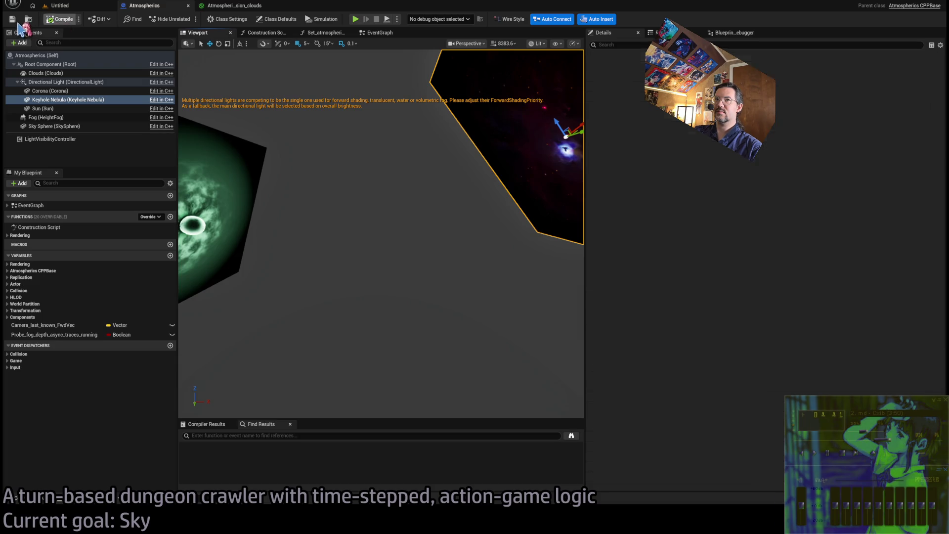
left_click(59, 5)
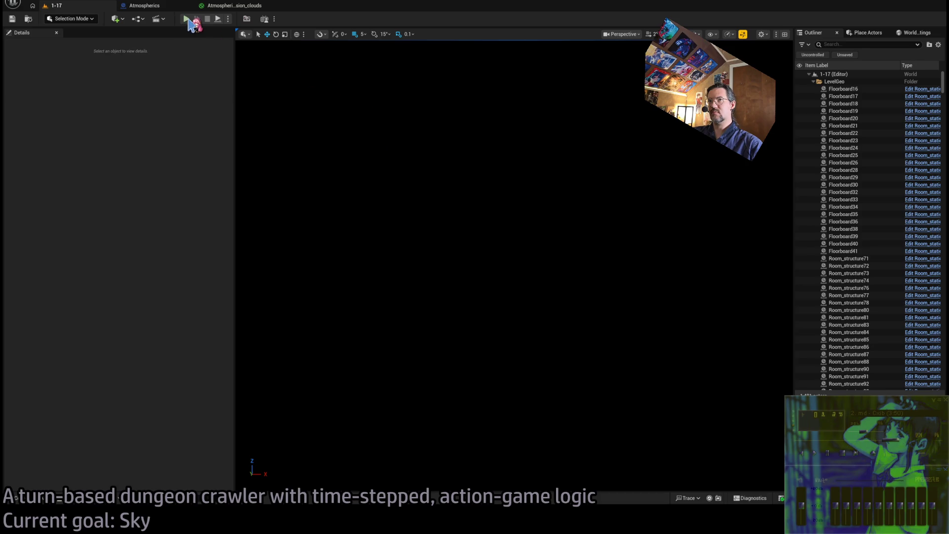
double_click(886, 215)
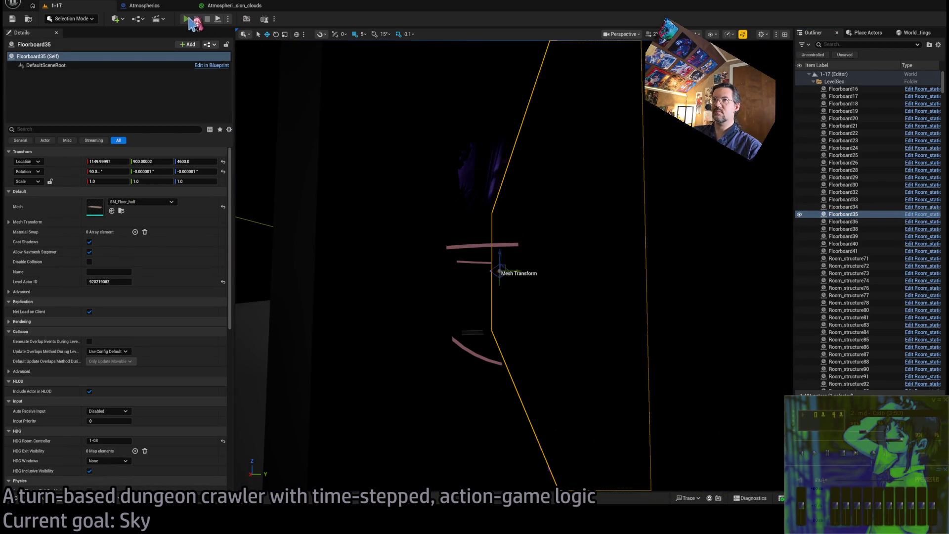
key("alt+p")
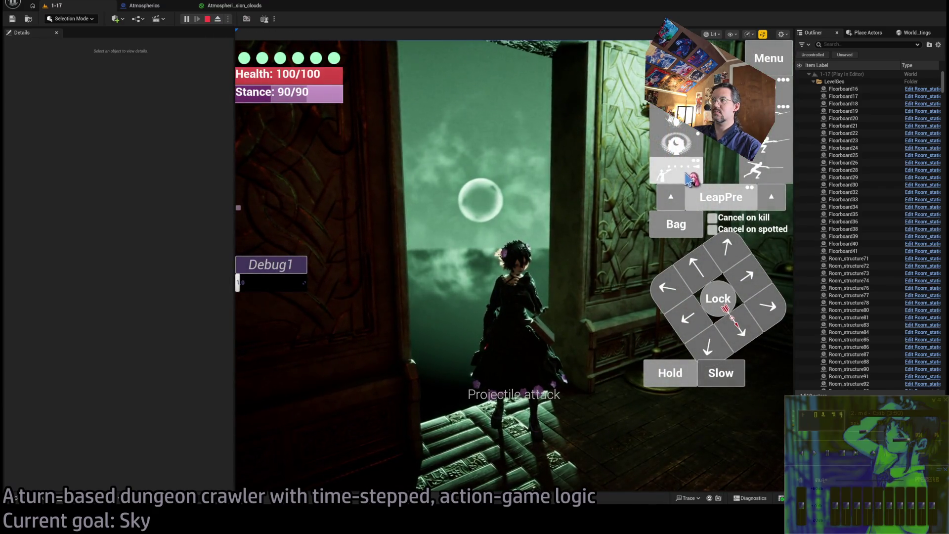
left_click(684, 153)
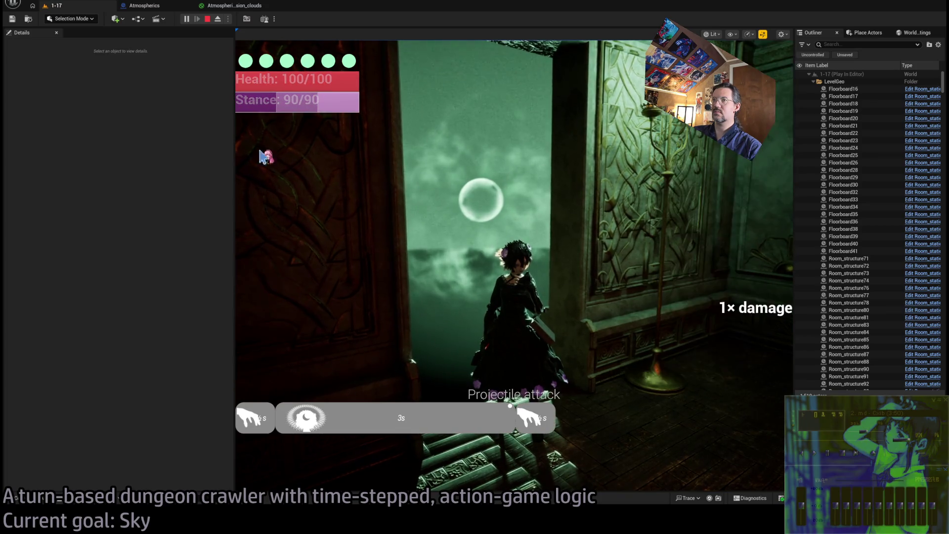
left_click(218, 19)
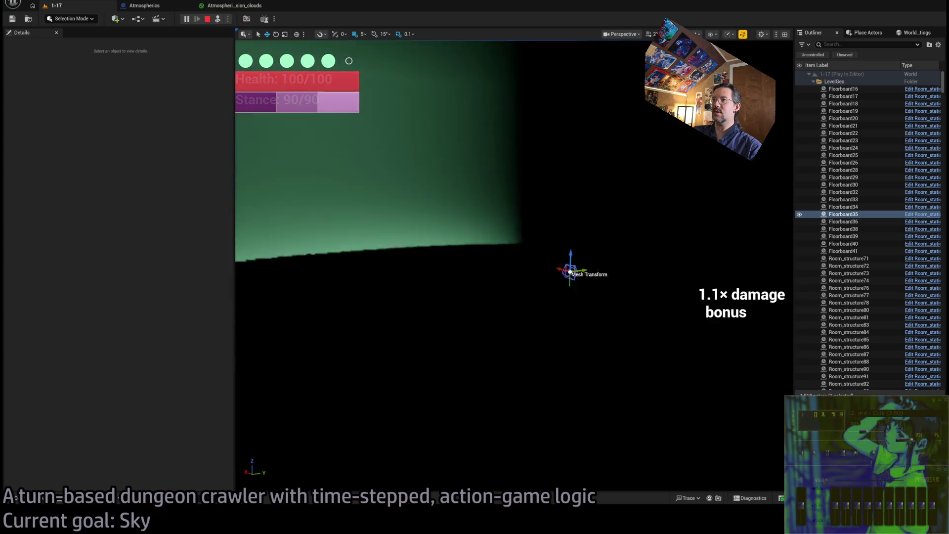
mouse_move(550, 236)
left_mouse_down()
mouse_move(481, 194)
mouse_move(470, 173)
mouse_move(482, 203)
left_mouse_up()
key("Escape")
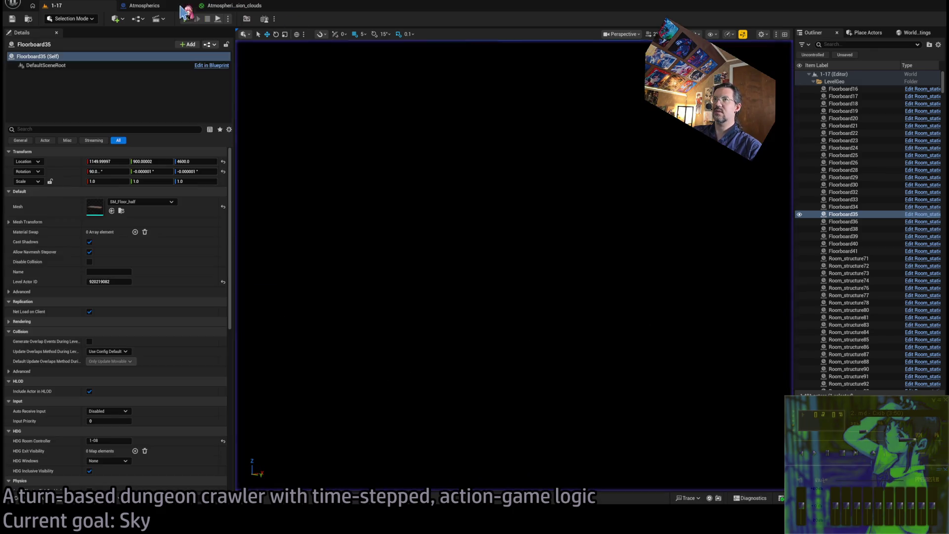
left_click(149, 5)
mouse_move(478, 193)
left_mouse_down()
mouse_move(468, 198)
mouse_move(475, 193)
left_mouse_up()
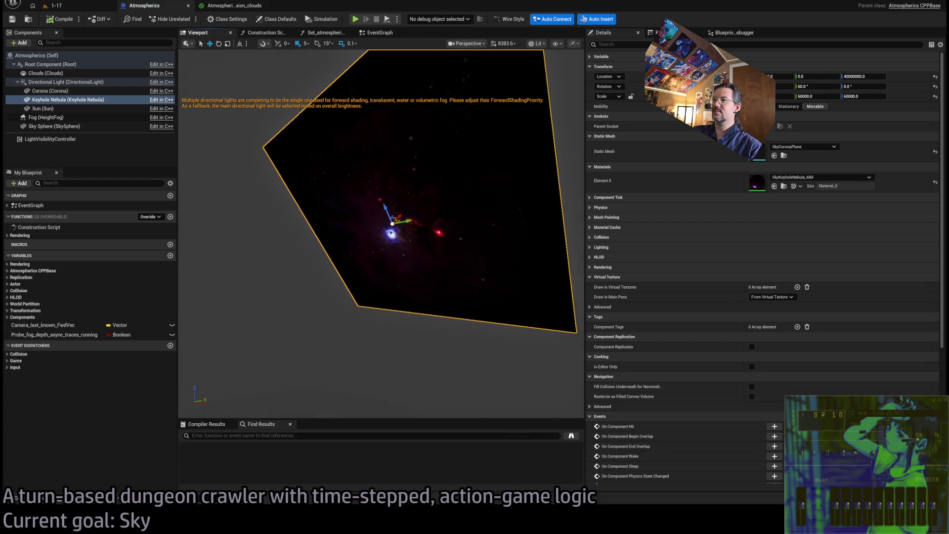
Step: Roll the Keyhole Nebula plane around its axis with the rotate gizmo
key("e")
left_click_drag(401, 203, 336, 188)
left_click(50, 65)
left_click_drag(293, 161, 270, 156)
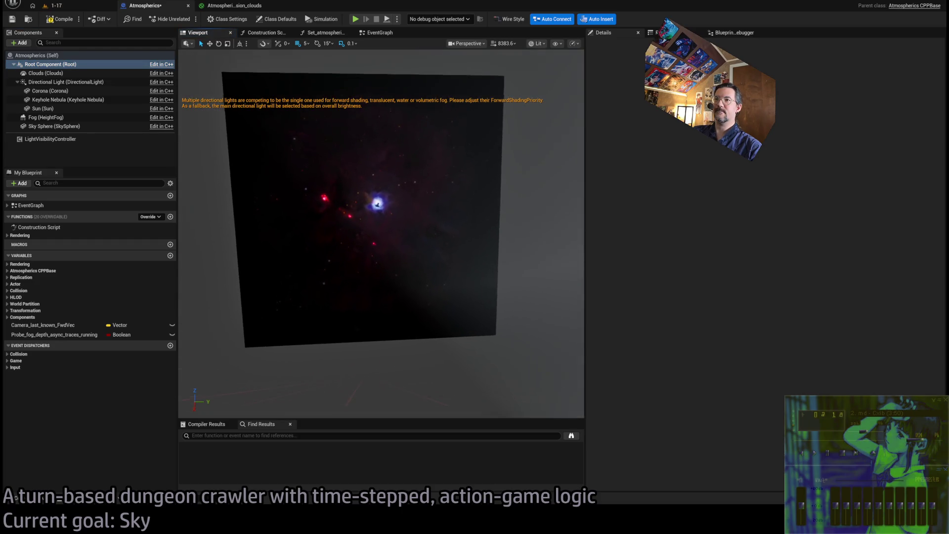
left_click(391, 188)
mouse_move(366, 232)
left_mouse_down()
mouse_move(374, 242)
mouse_move(493, 195)
left_mouse_up()
Step: Set the Keyhole Nebula's Y and Z scale to 80000 and frame it in view
left_click(772, 96)
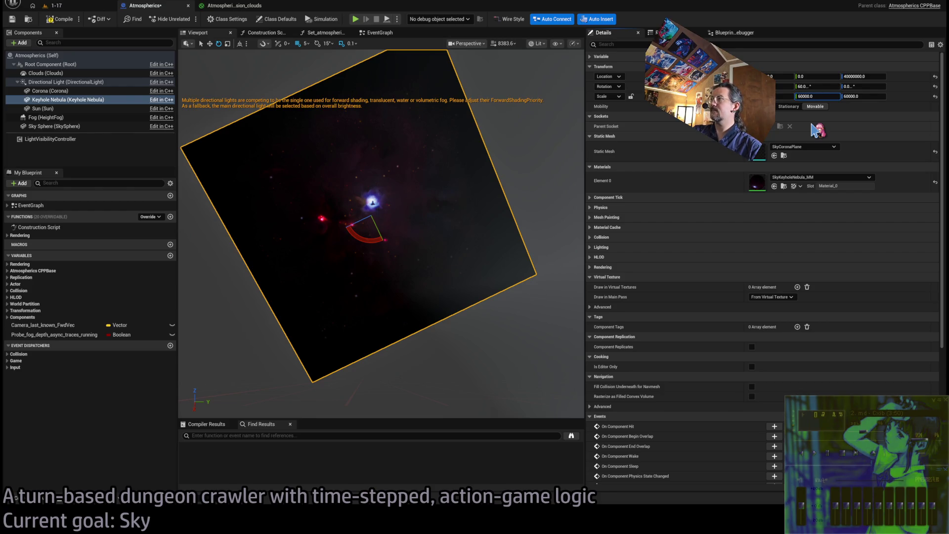
type("80000")
key("Tab")
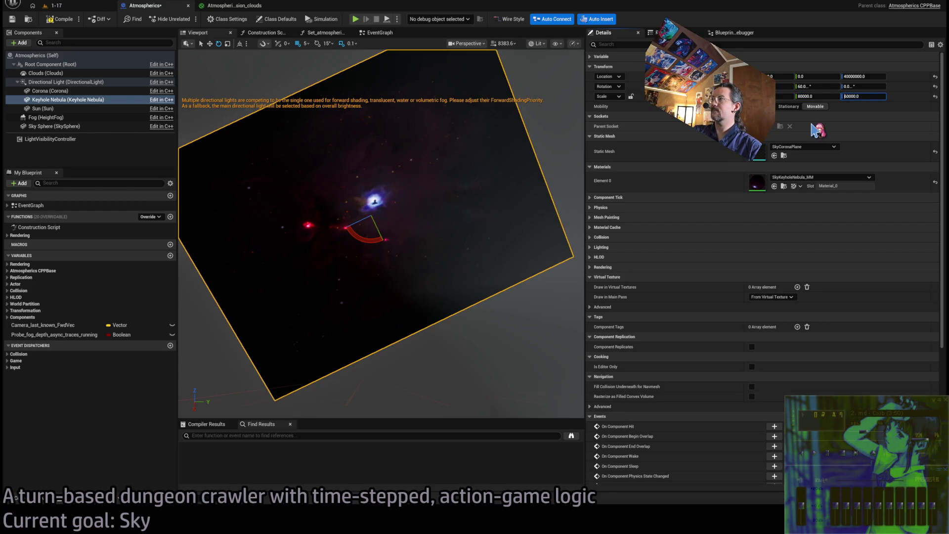
type("80000")
key("Return")
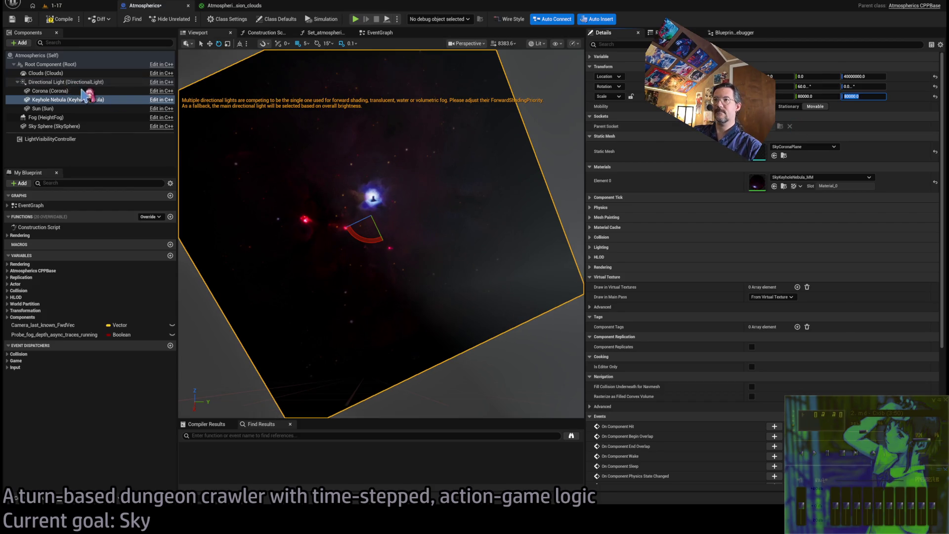
double_click(82, 99)
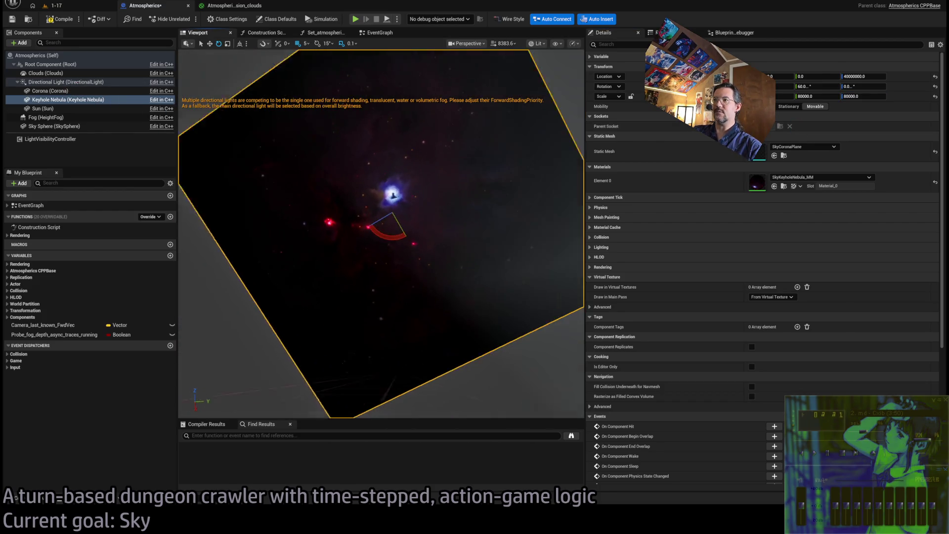
Step: Save the Atmospherics blueprint, then play-test level 1-17 with Alt+P and stop with Esc
left_click(12, 19)
left_click(74, 7)
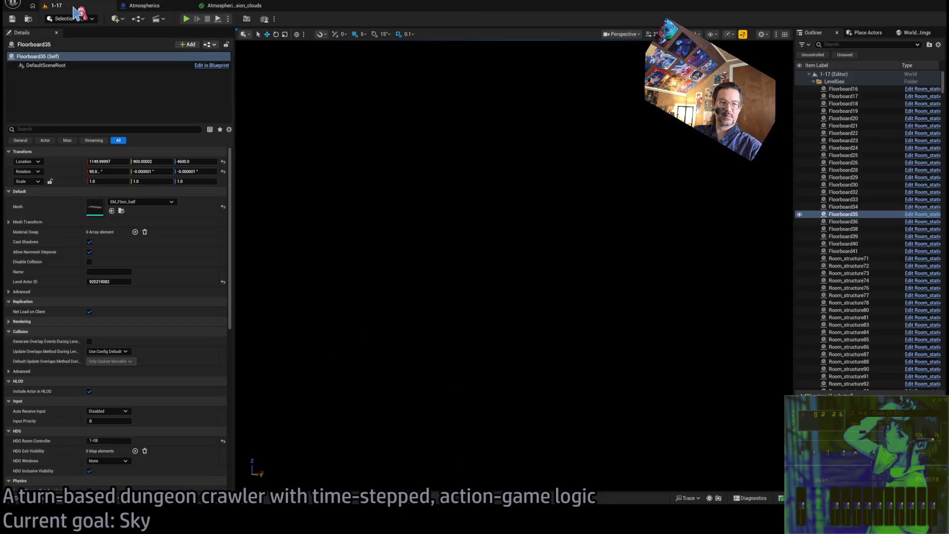
left_click(233, 6)
left_click(69, 7)
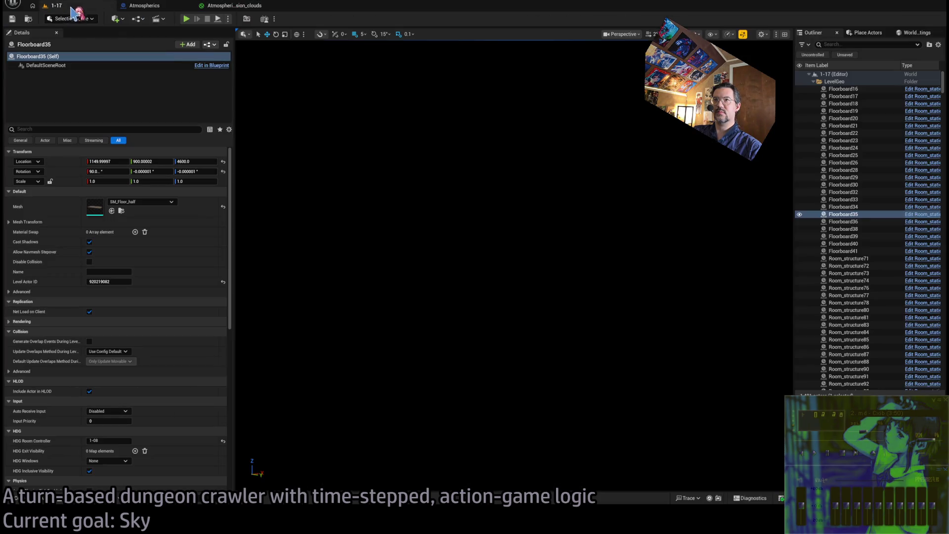
key("alt+p")
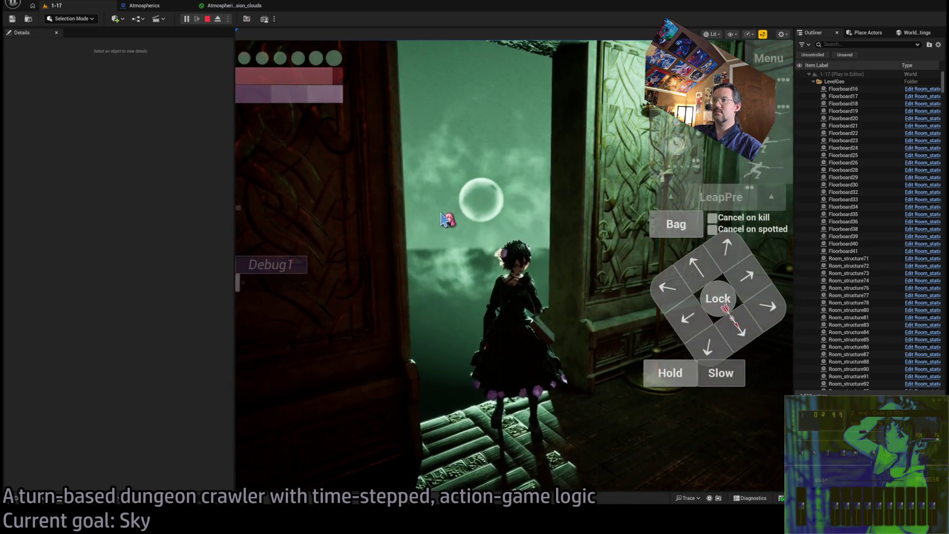
key("Escape")
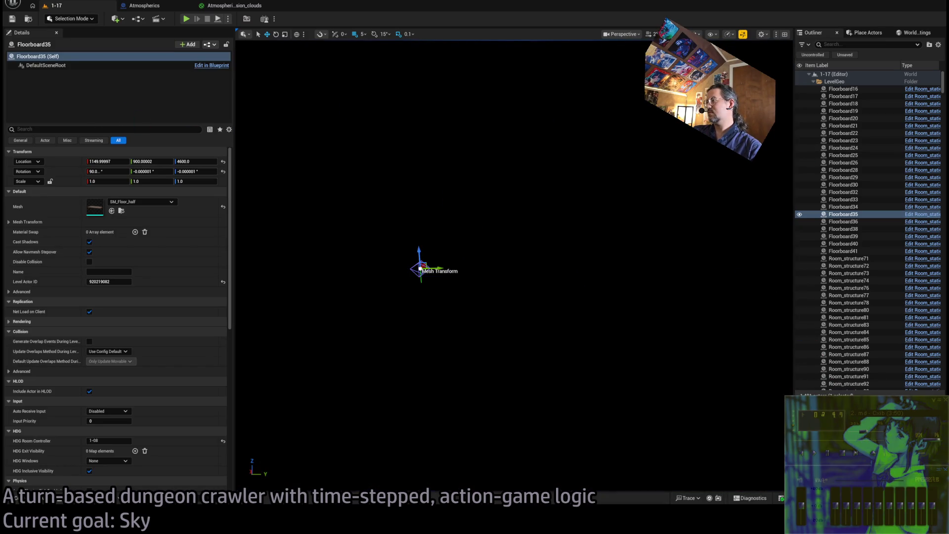
Step: Keep RoomController's Y rotation at 0 and set its DLight Rotation to 0, -20, 120
left_click(420, 265)
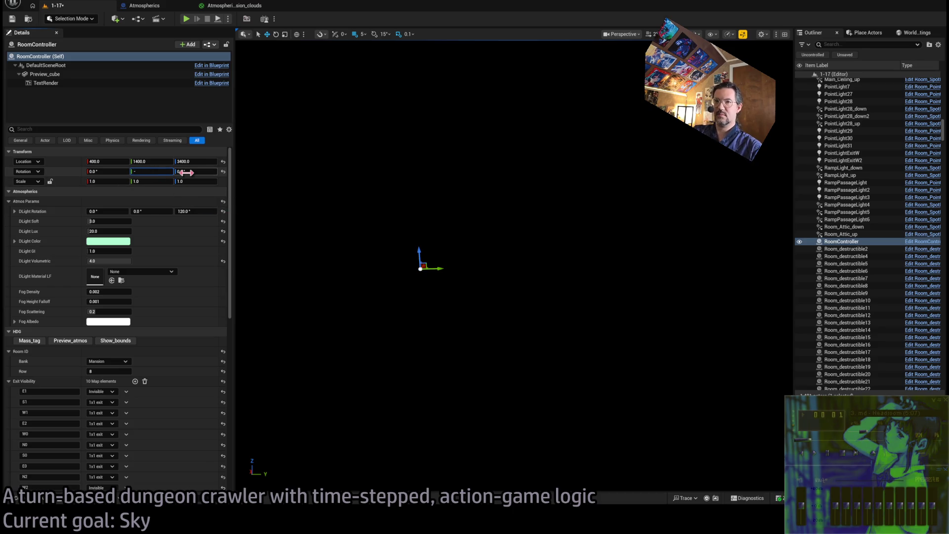
type("25")
key("Return")
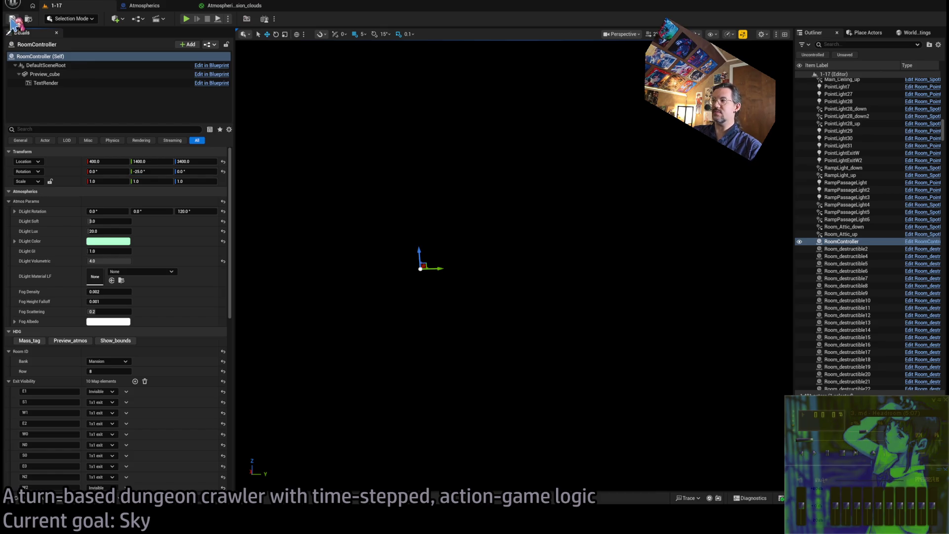
left_click(146, 171)
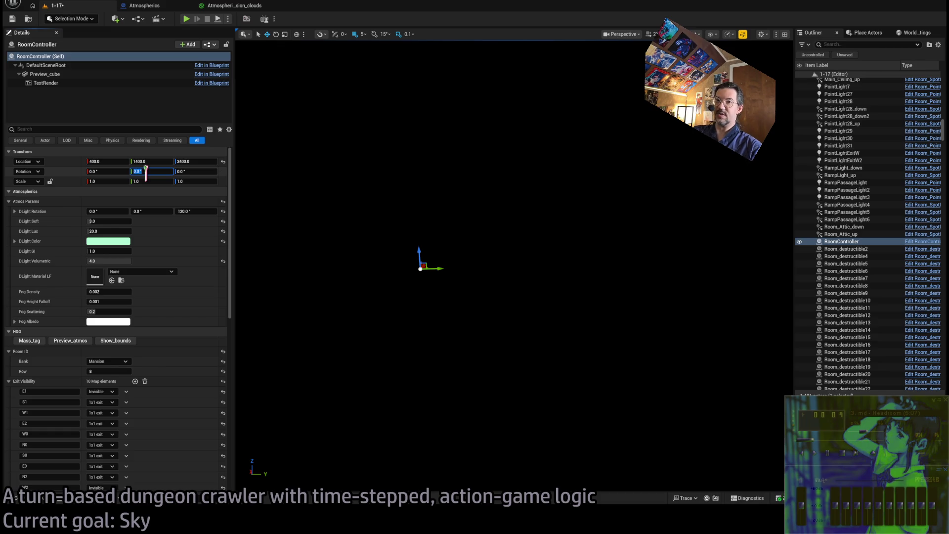
left_click(152, 211)
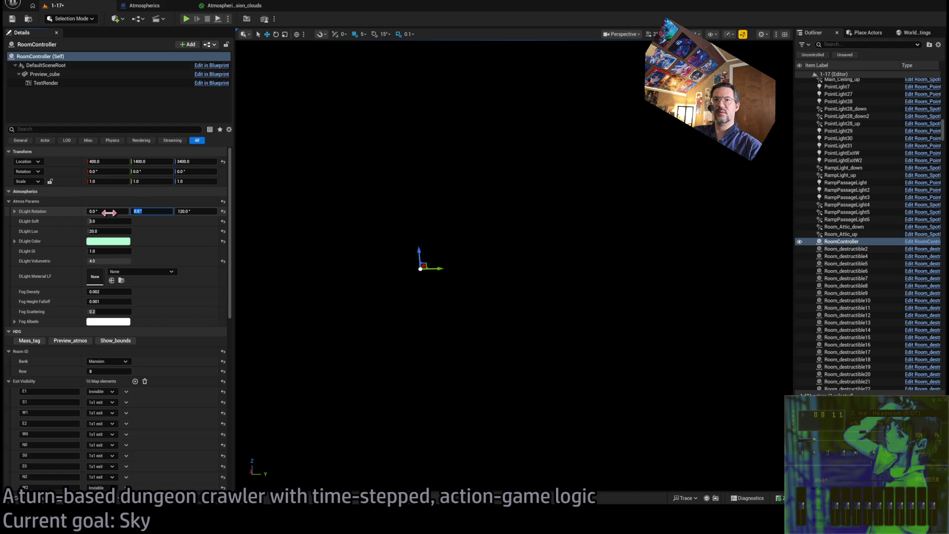
left_click(147, 212)
type("-20")
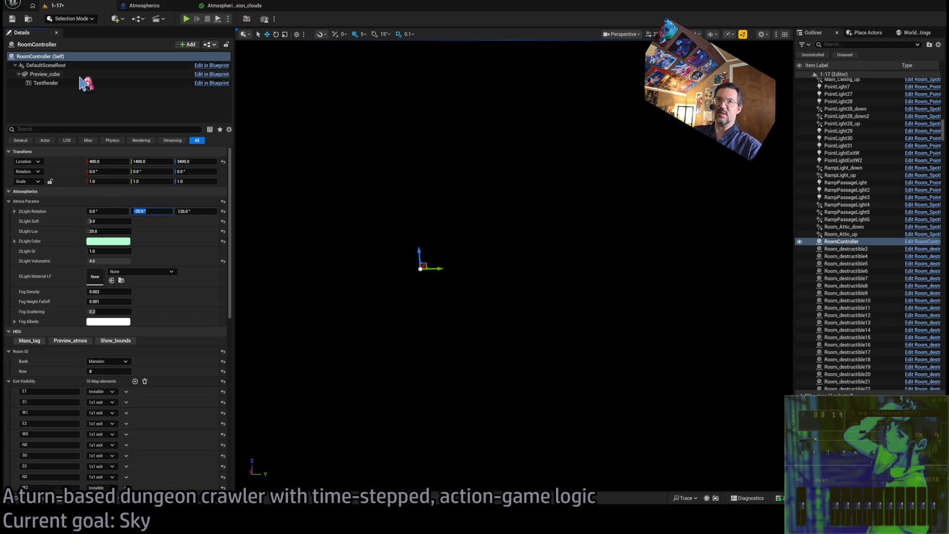
key("Return")
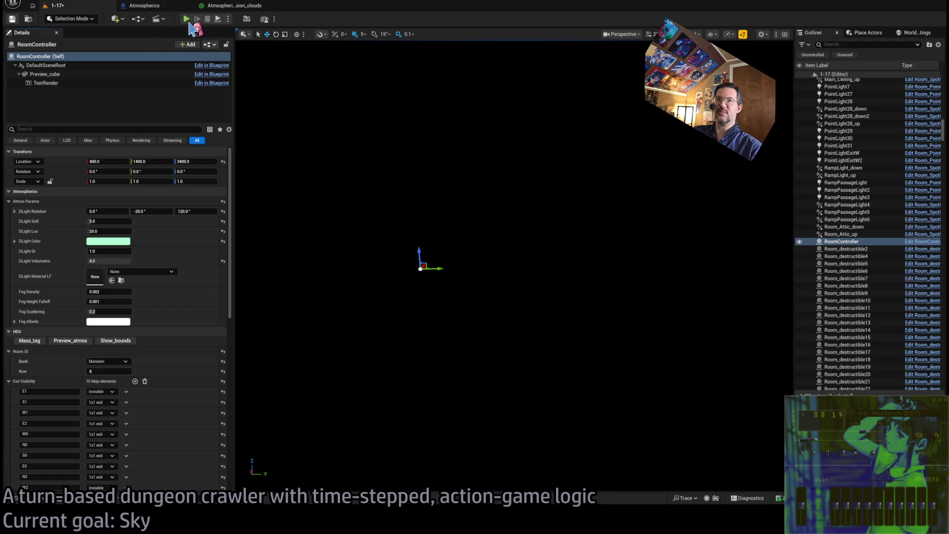
left_click(186, 20)
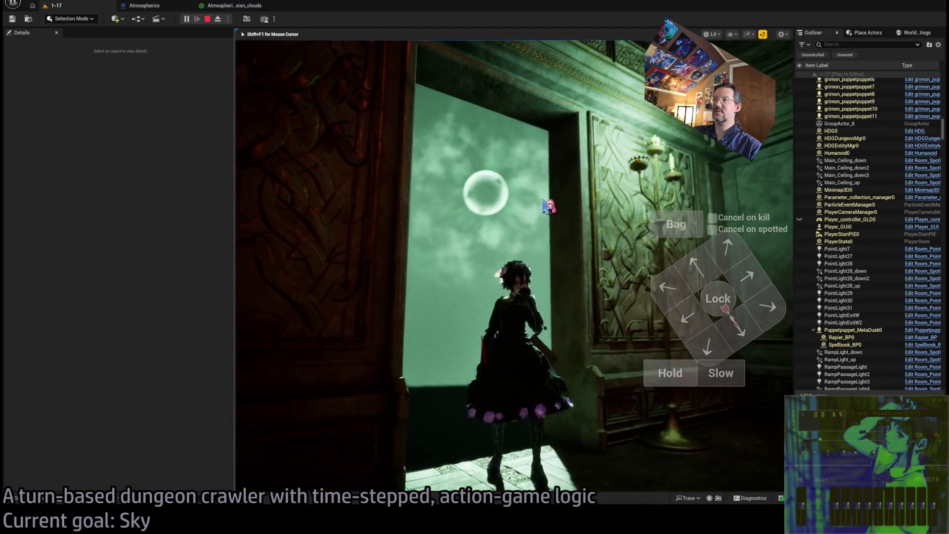
key("F8")
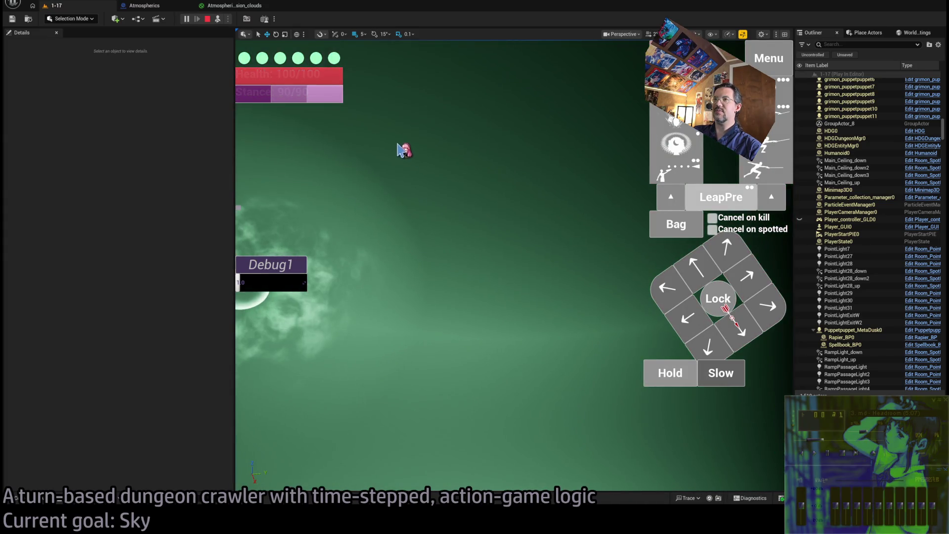
left_click(208, 19)
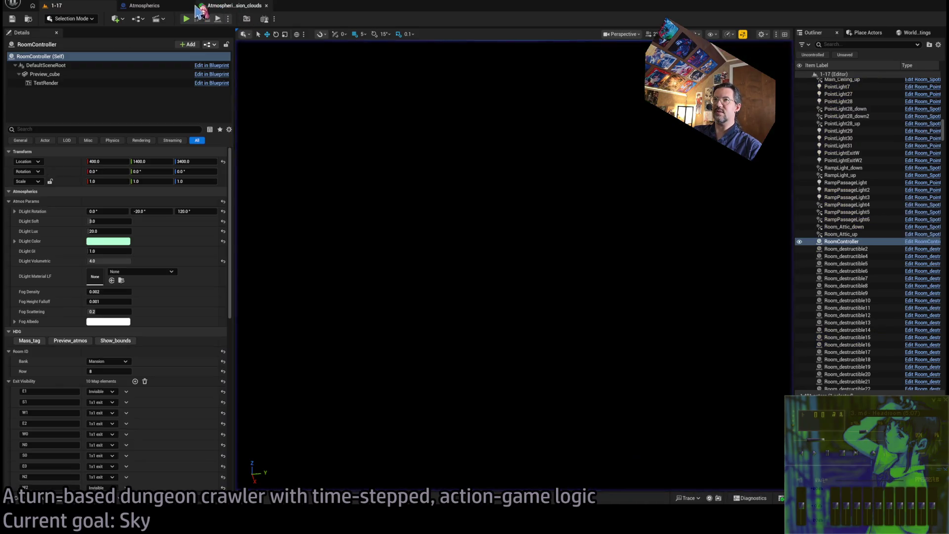
Step: In the clouds material, move the Absolute World Position, Camera Position and Subtract nodes up and left
left_click(232, 6)
scroll(554, 186, "down", 2)
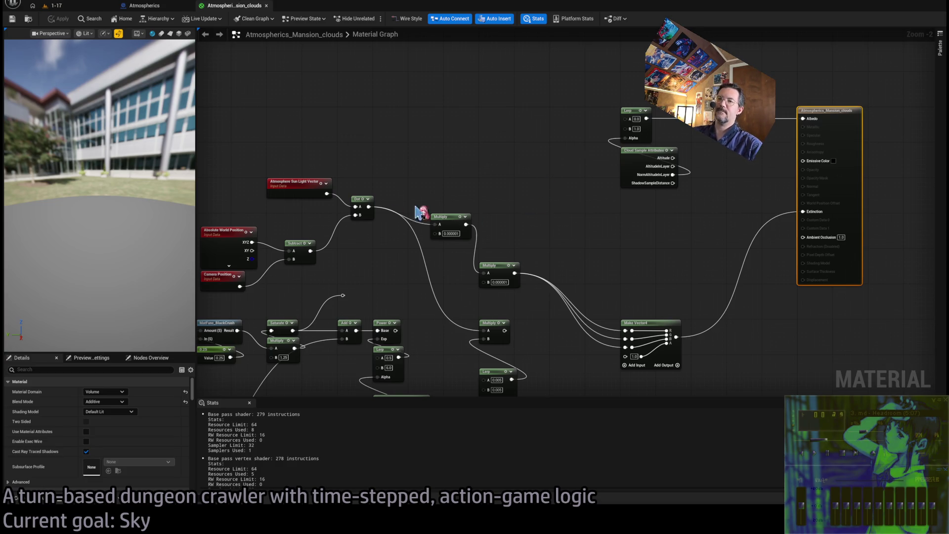
left_click_drag(420, 212, 542, 189)
mouse_move(282, 204)
left_mouse_down()
mouse_move(424, 233)
mouse_move(403, 208)
mouse_move(402, 185)
left_mouse_up()
left_click(372, 170)
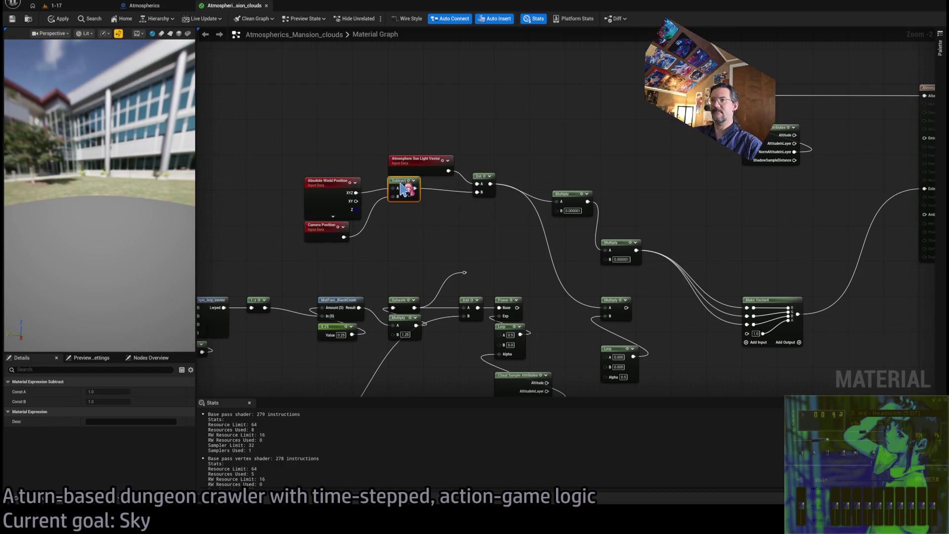
left_click_drag(417, 259, 303, 175)
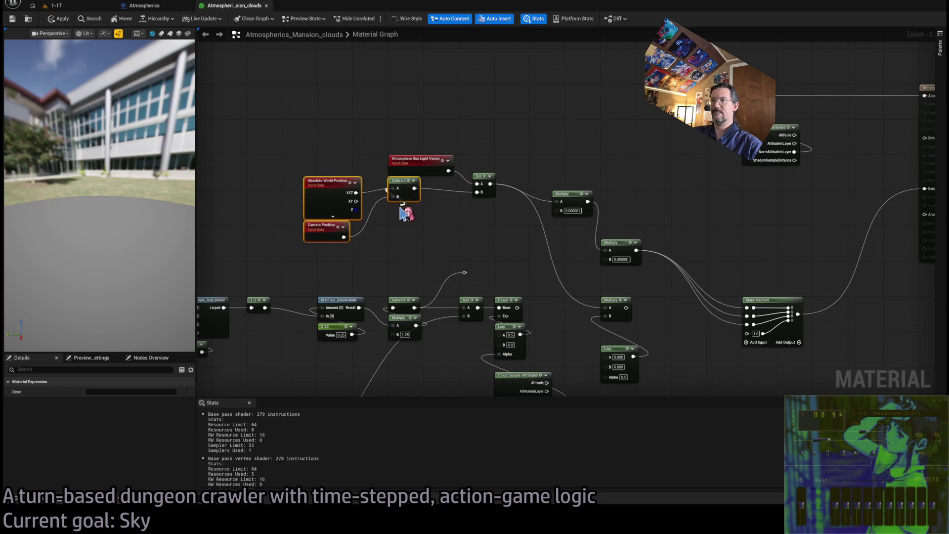
left_click_drag(403, 187, 402, 200)
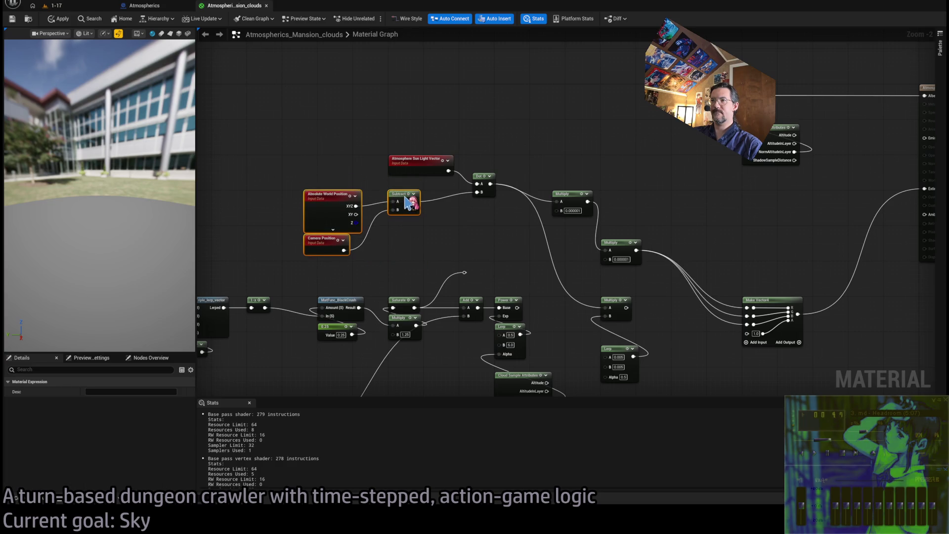
left_click(424, 189)
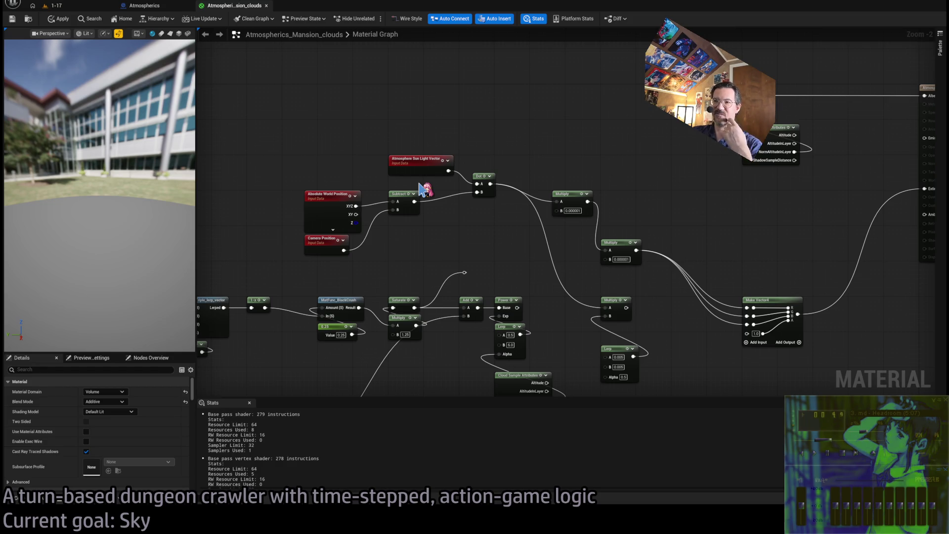
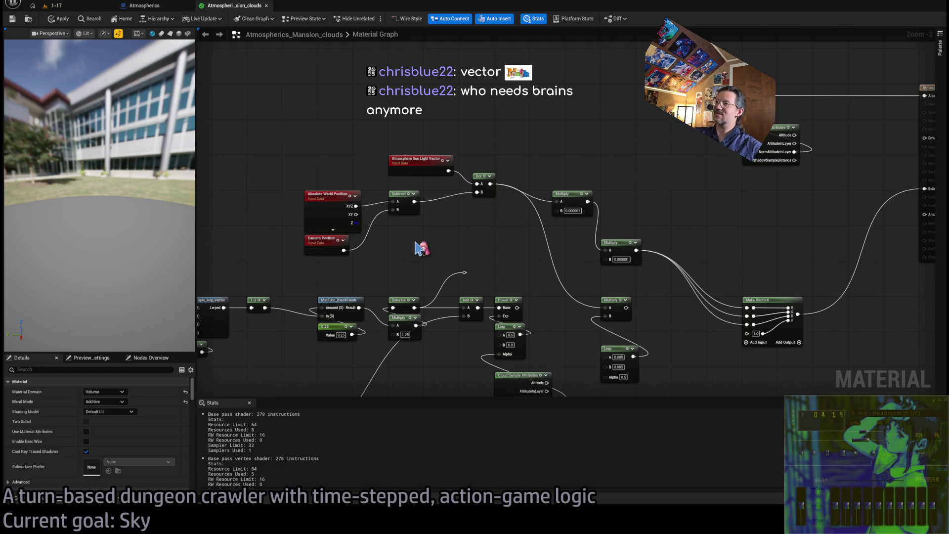
Step: Nudge the Dot node slightly down-right in the clouds graph and deselect it
left_click_drag(477, 176, 499, 193)
left_click(481, 148)
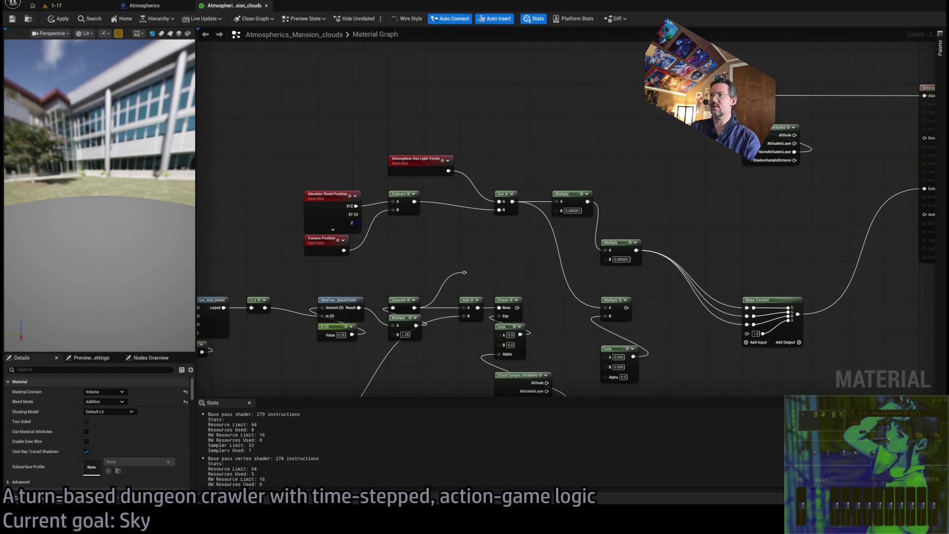
key("alt+Tab")
Step: Go to chatgpt.com, discard a half-typed texture-projection prompt, and open the UE project
left_click(536, 269)
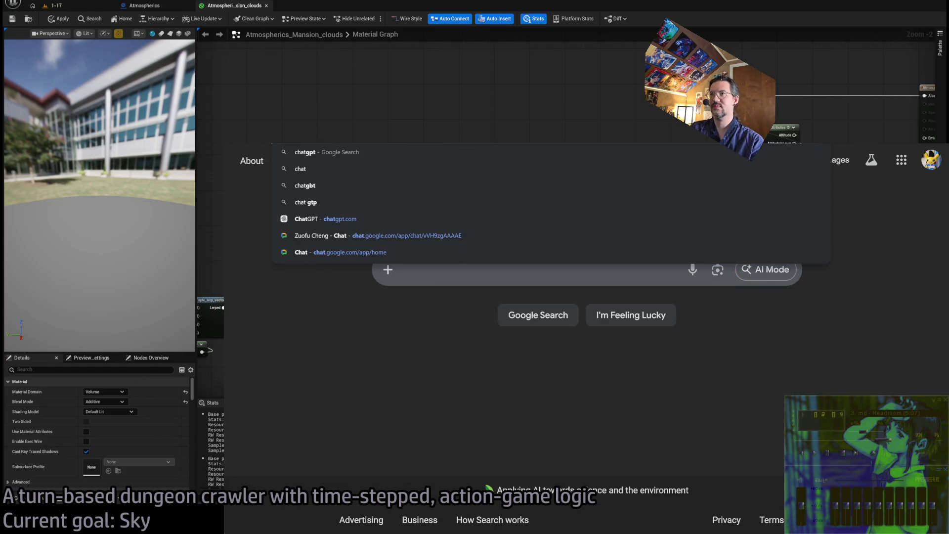
key("alt+Tab")
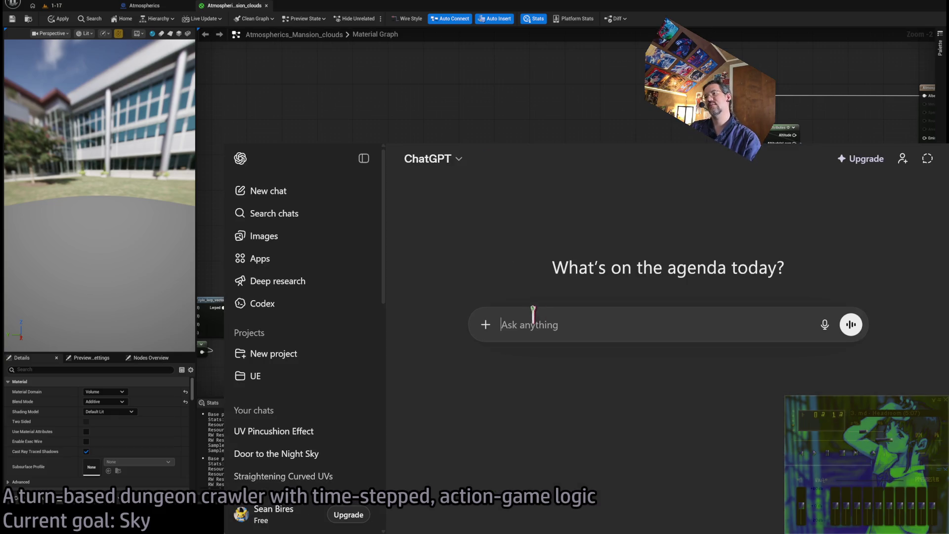
type("I want to project a tex")
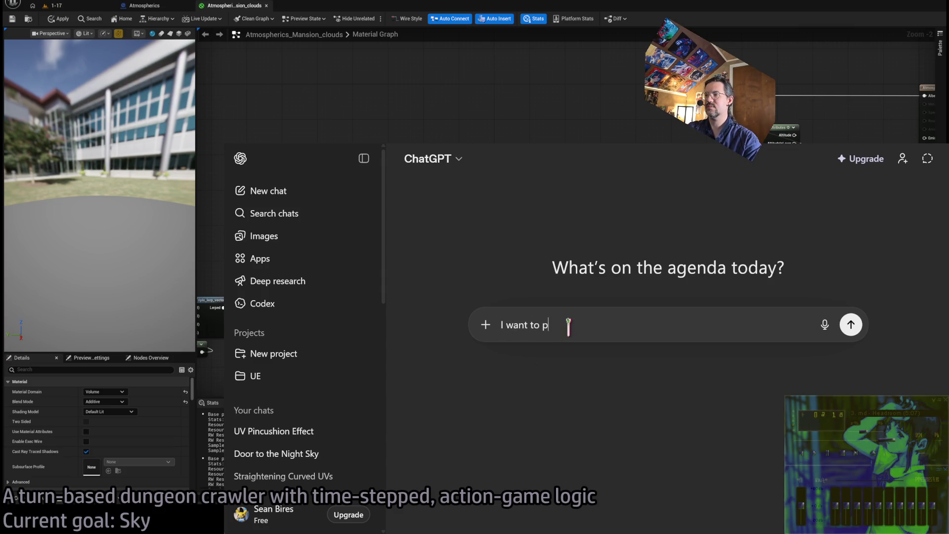
type("ture")
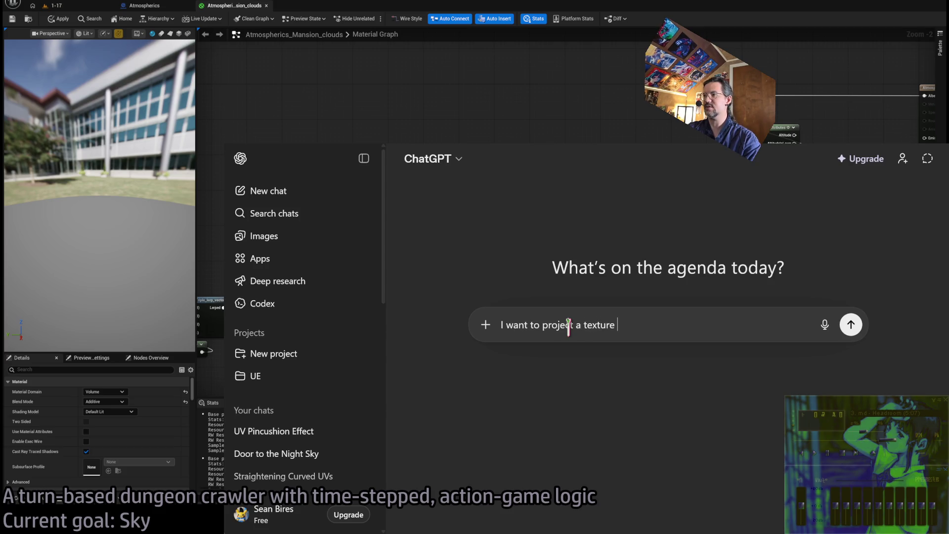
key("ctrl+a")
key("BackSpace")
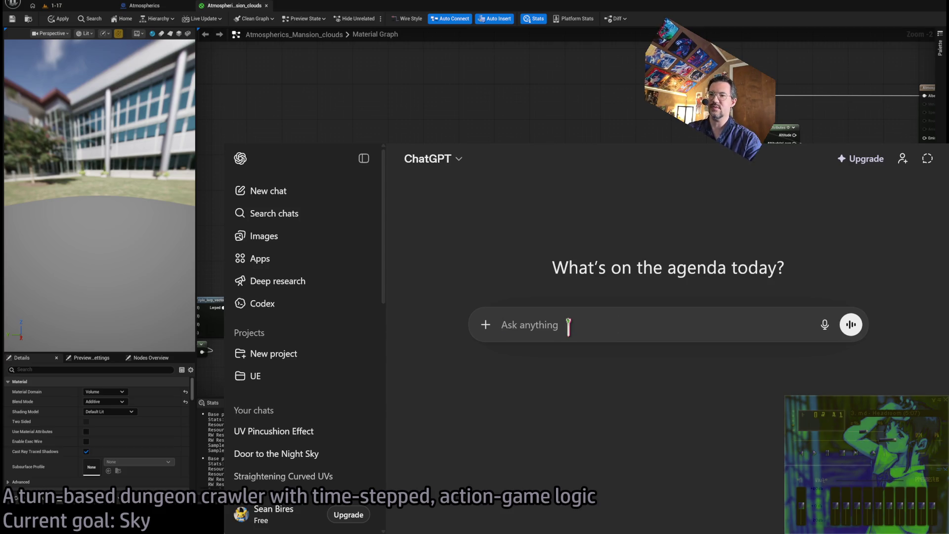
left_click(296, 376)
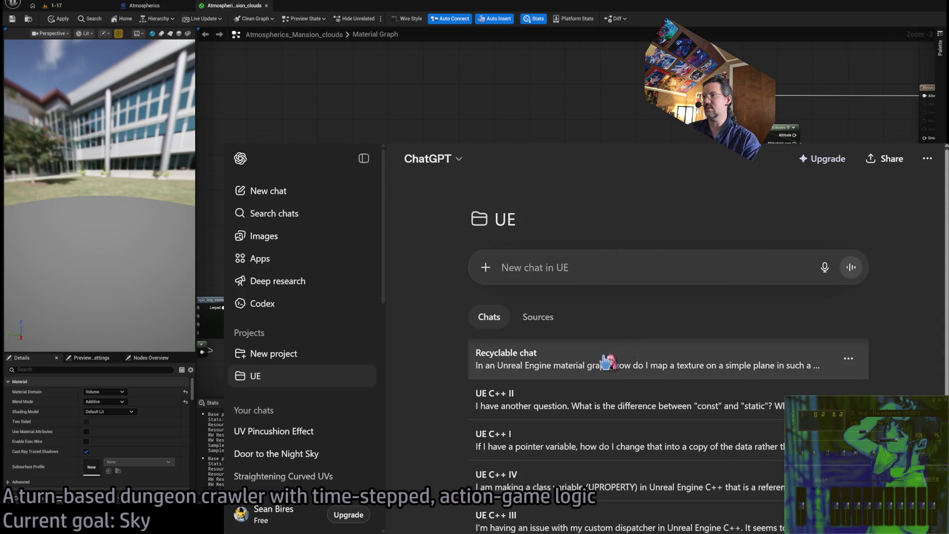
Step: In Recyclable chat, rewrite the first question as projecting a texture based on the sun angle
left_click(608, 363)
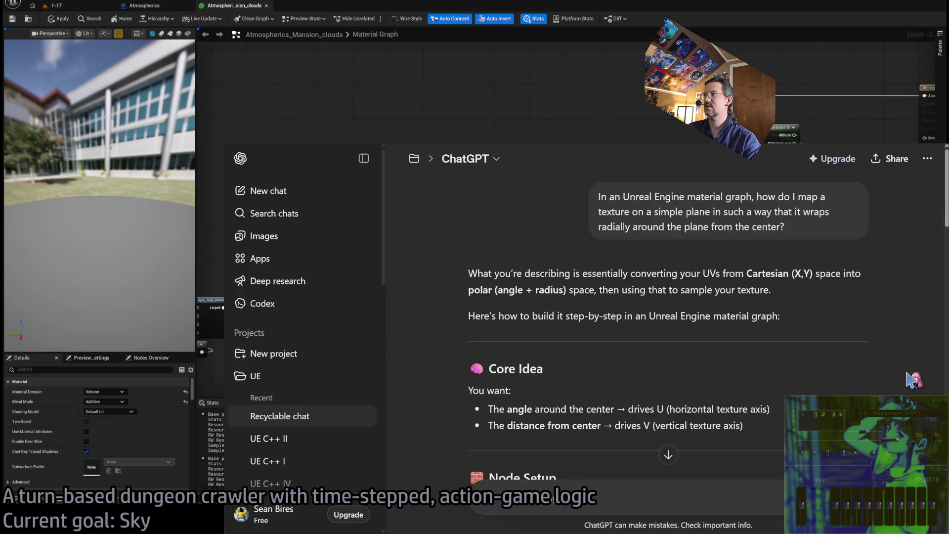
left_click(815, 252)
key("ctrl+a")
type("I want to project a texture")
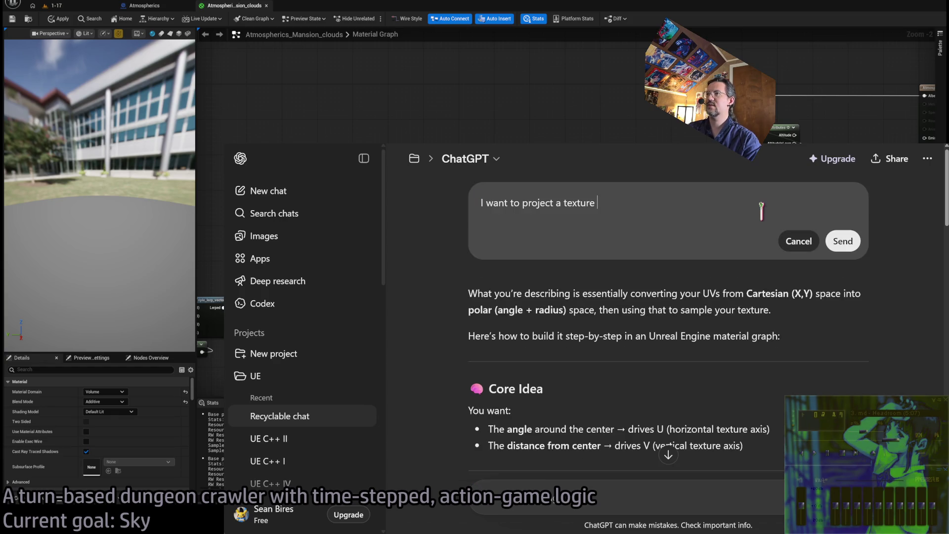
type("in an Unreal ")
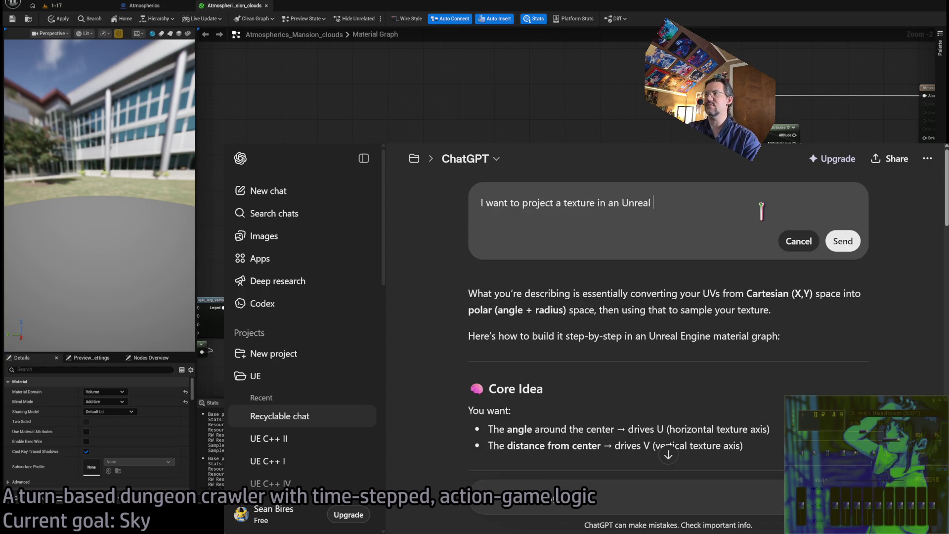
type("Engine material graph ")
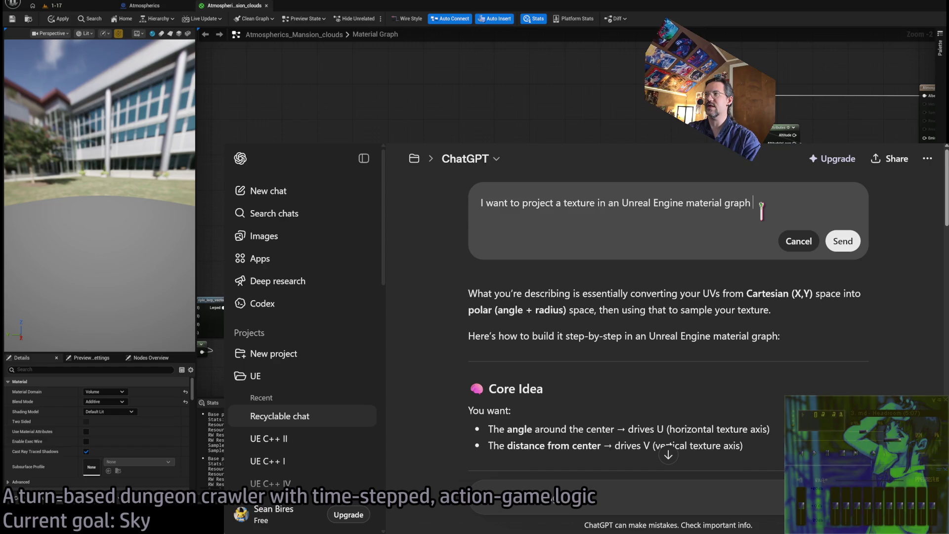
type("based on")
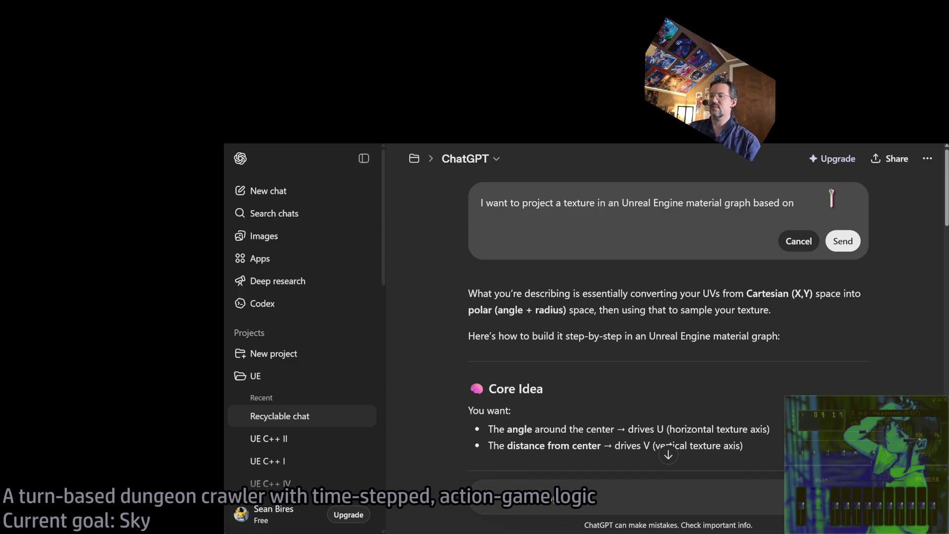
type("the angle to the sun.")
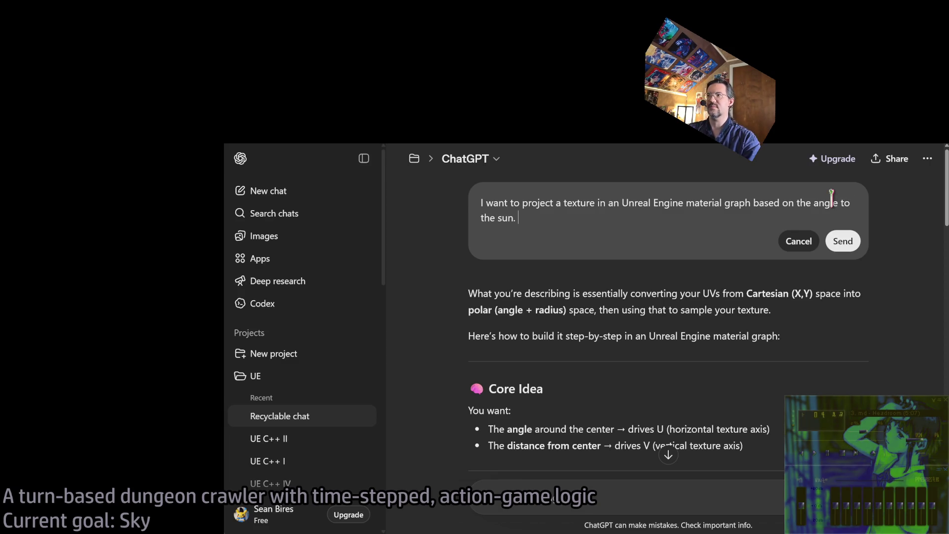
type("like projecting something into the sky.")
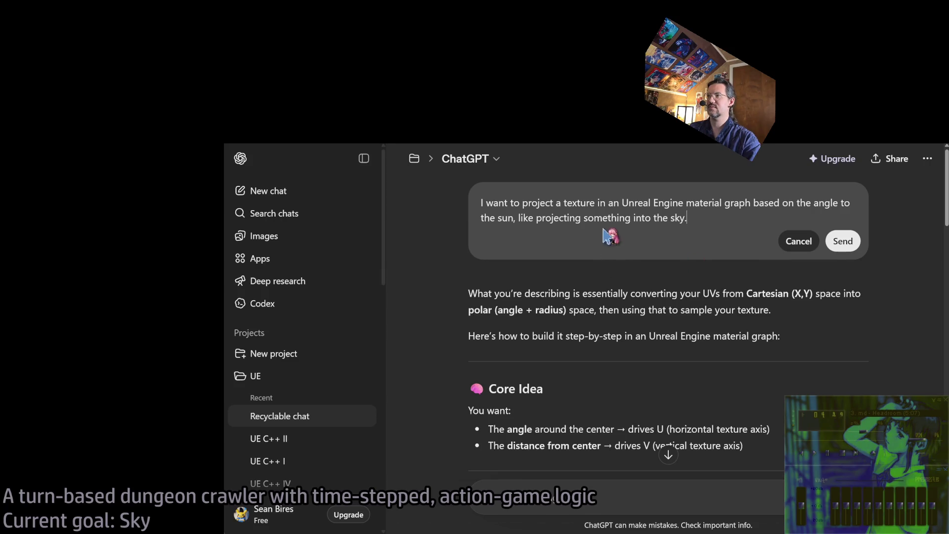
Step: Change 'something' to 'an image', note the camera location and light direction are known, and send
double_click(607, 217)
type("an image")
key("End")
type("The fin")
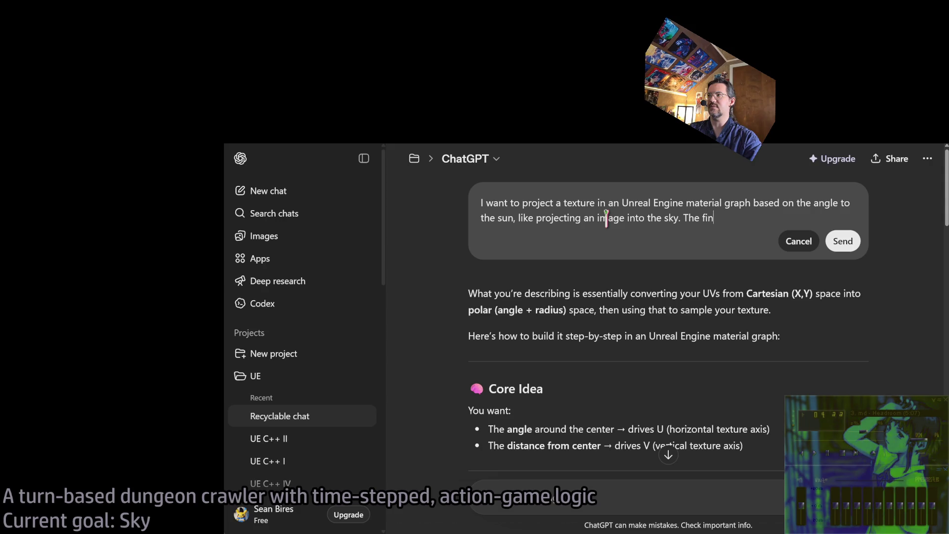
key("BackSpace")
key("BackSpace")
key("BackSpace")
type("inf")
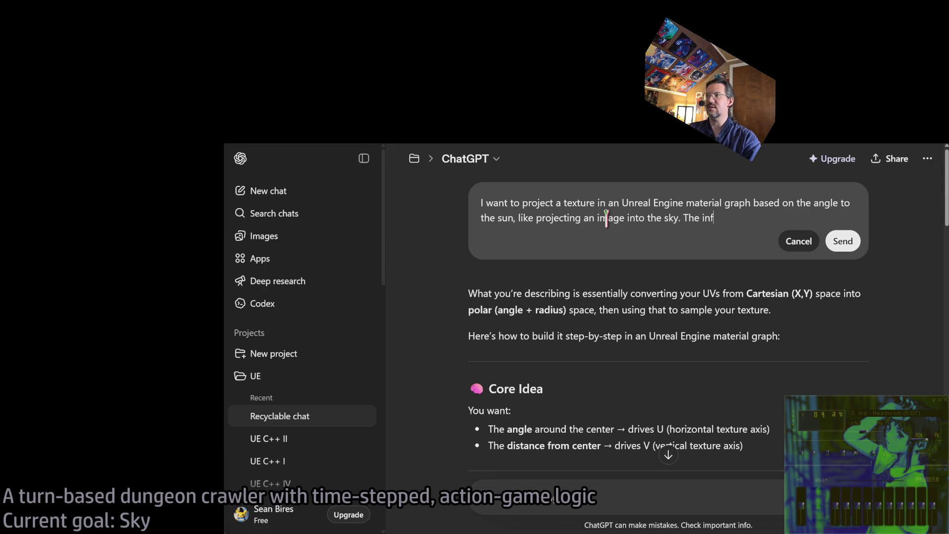
type("ormation I have on hand is ")
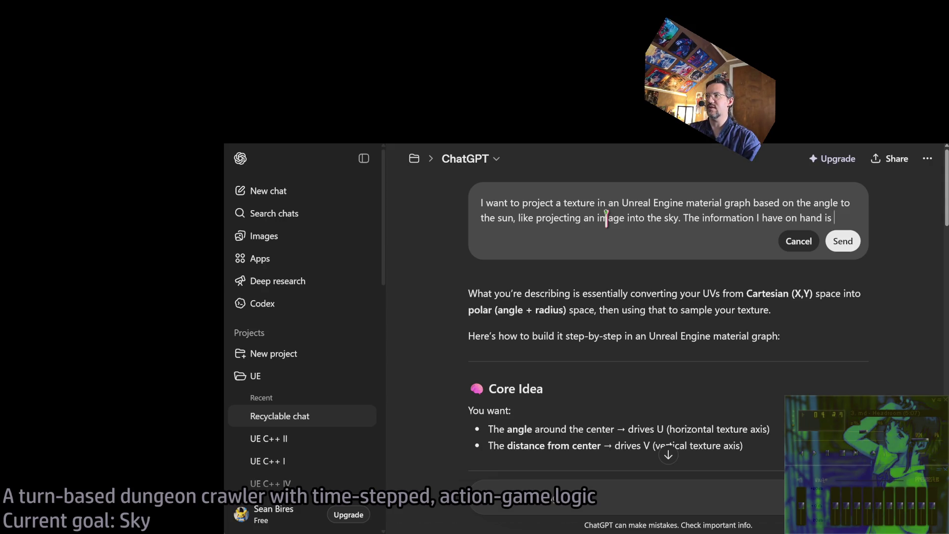
type("the camera location and the ")
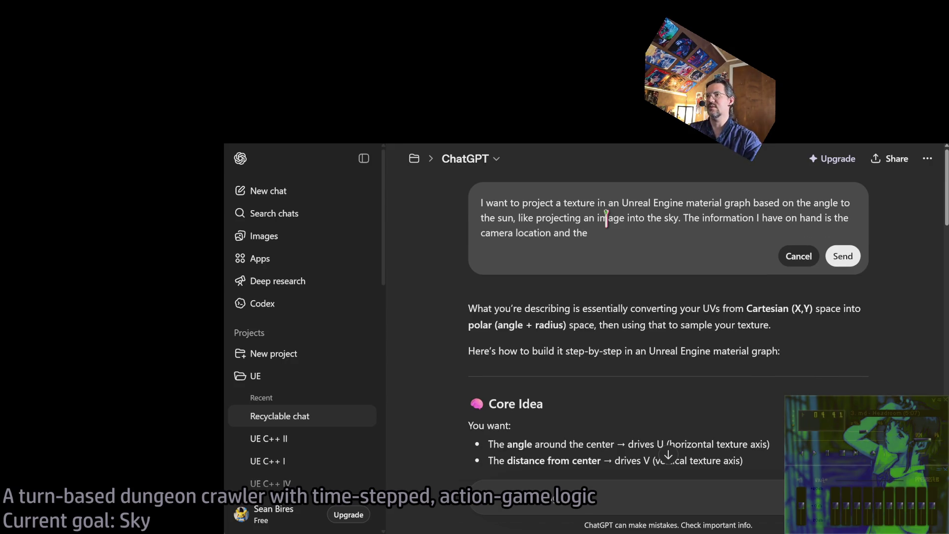
type("light")
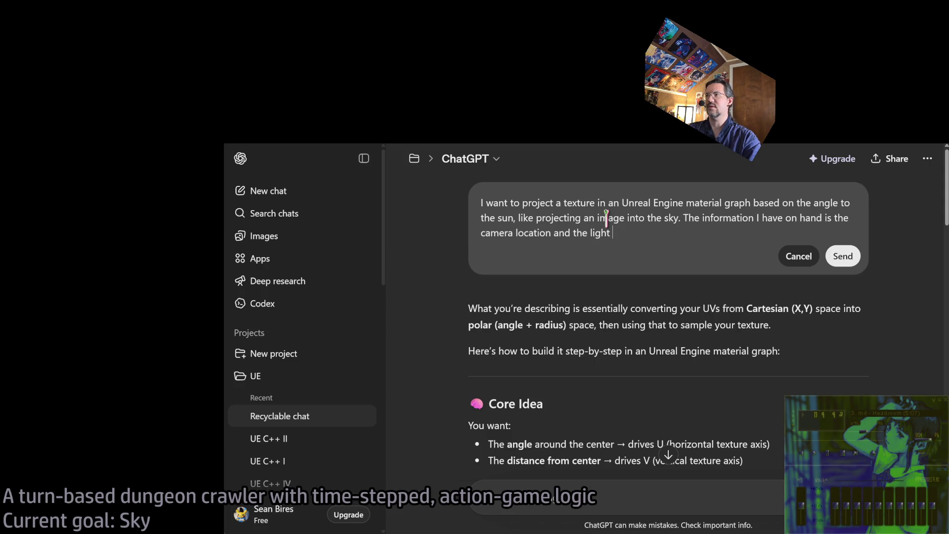
key("BackSpace")
key("BackSpace")
key("BackSpace")
type("i")
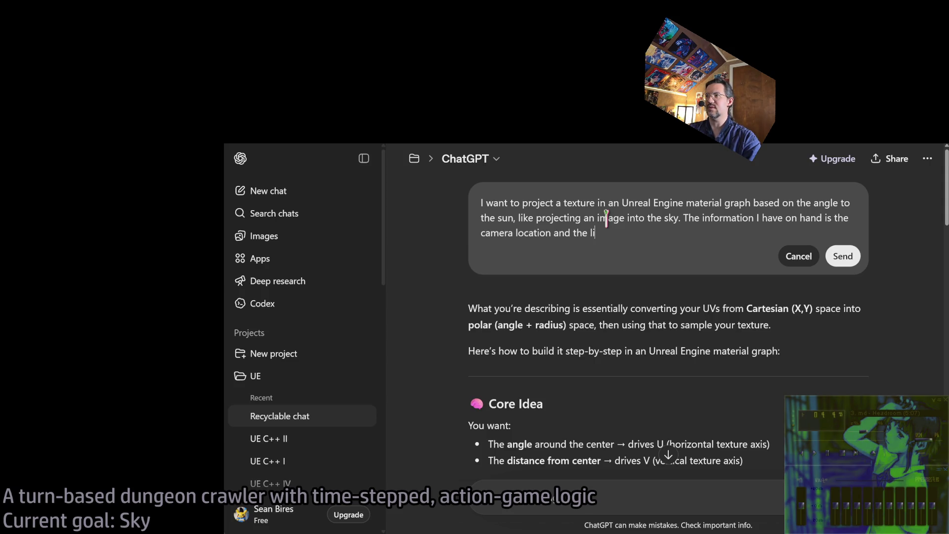
type("ght direction vector.")
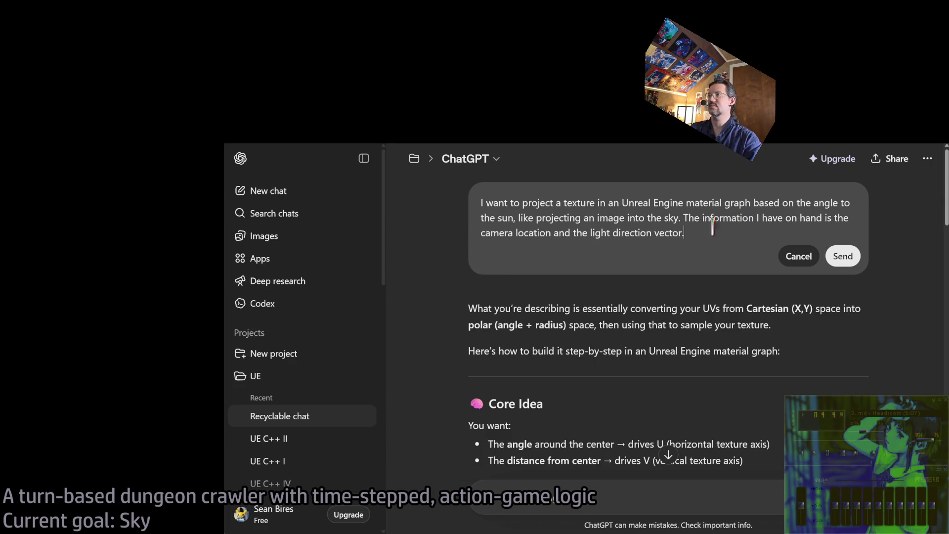
key("shift+Return")
left_click(842, 271)
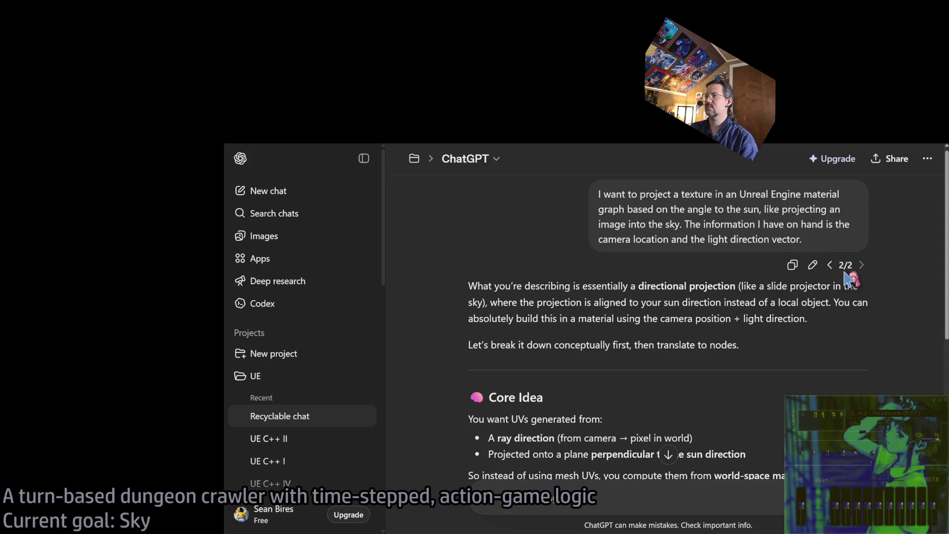
Step: Scroll through the reply's Core Idea and Step-by-Step Math sections
scroll(863, 345, "down", 1)
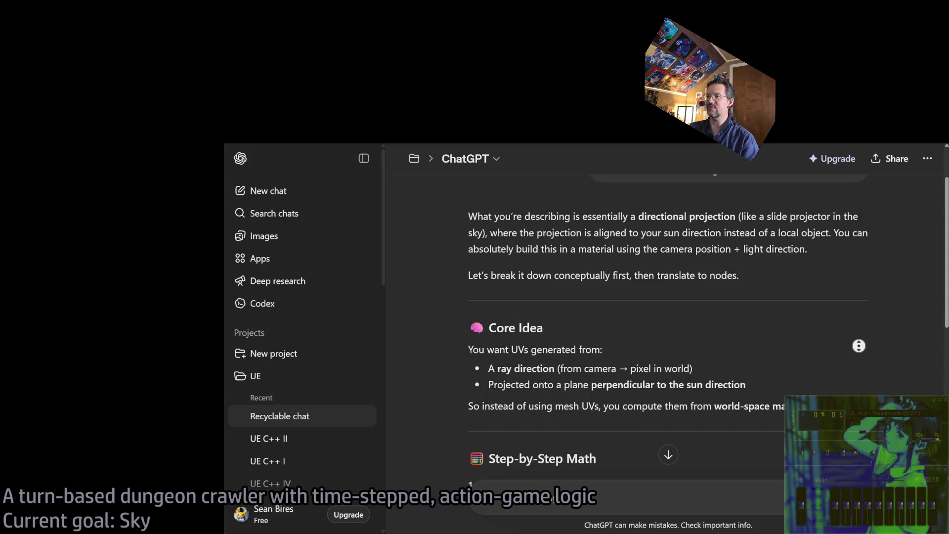
scroll(859, 366, "down", 1)
scroll(859, 386, "down", 1)
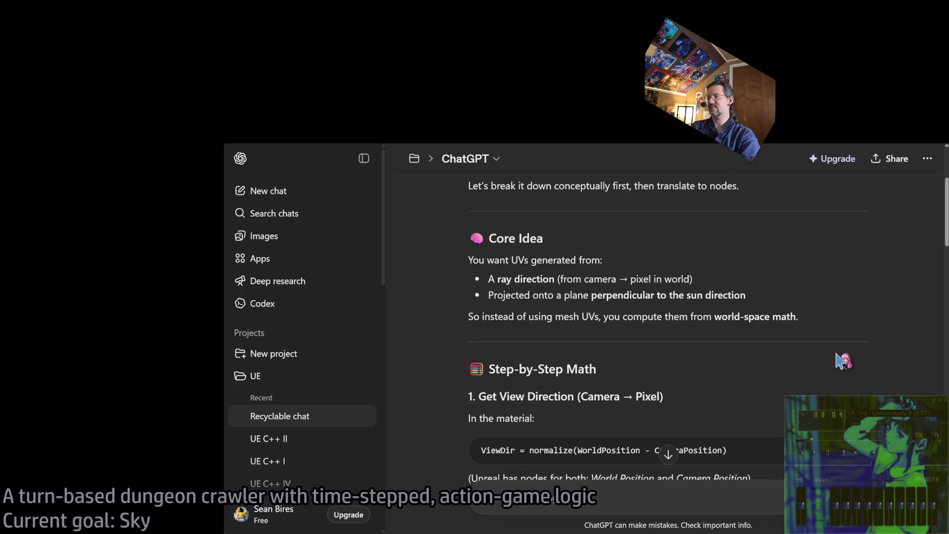
scroll(818, 336, "down", 3)
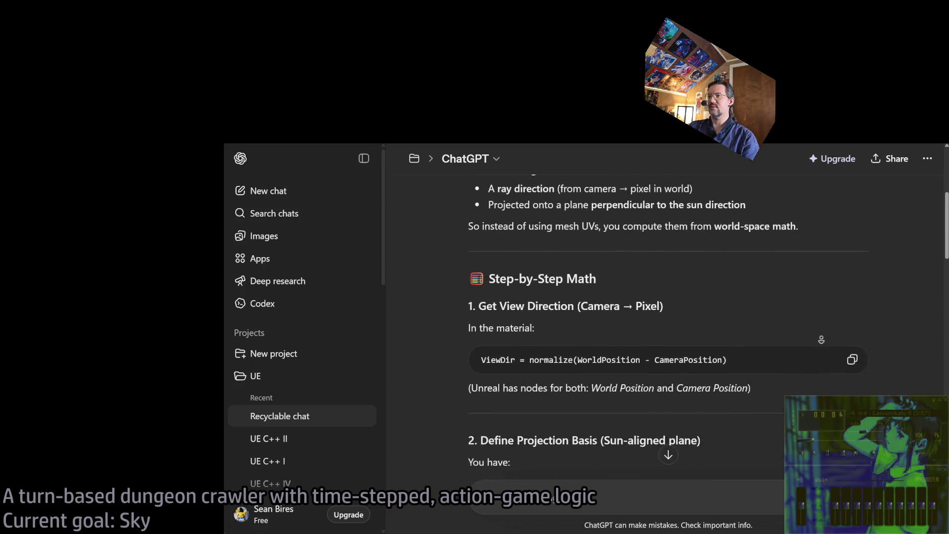
scroll(870, 243, "down", 1)
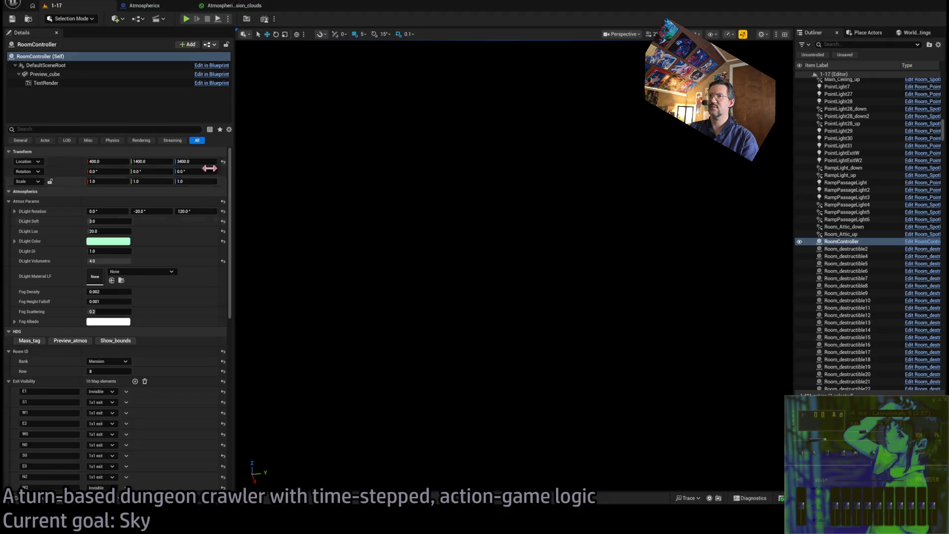
Step: In the clouds material graph, wire the Subtract output onward and raise the Normalize node slightly
left_click(228, 6)
left_click(144, 5)
left_click(223, 5)
scroll(514, 151, "up", 2)
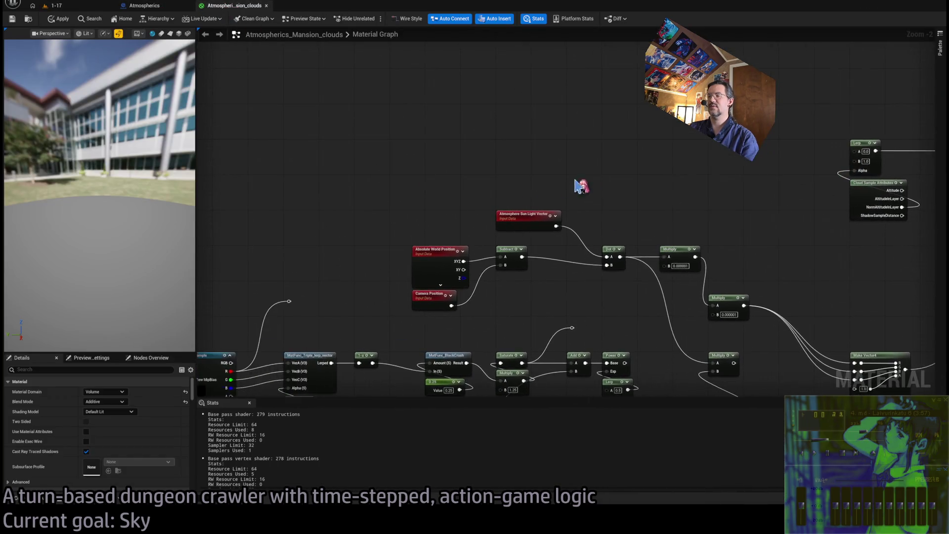
left_click(371, 203)
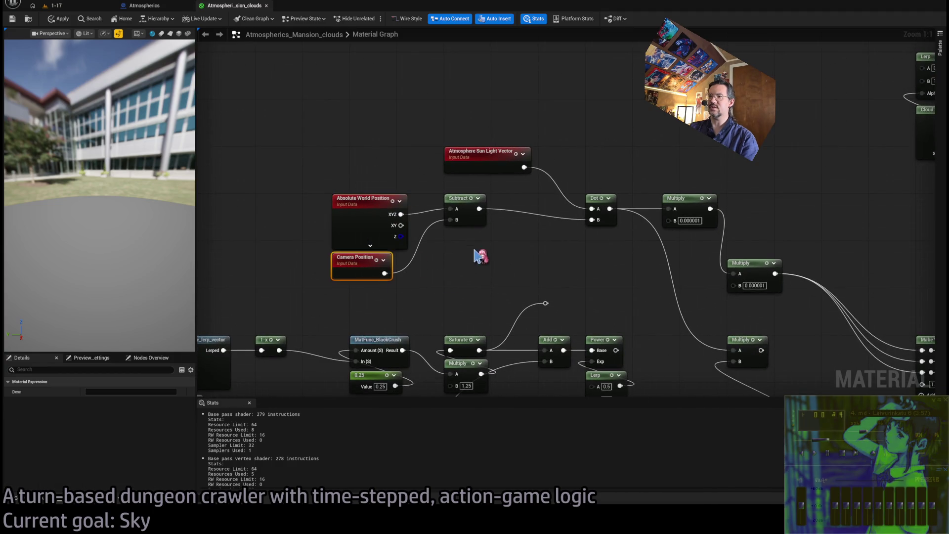
left_click(460, 302)
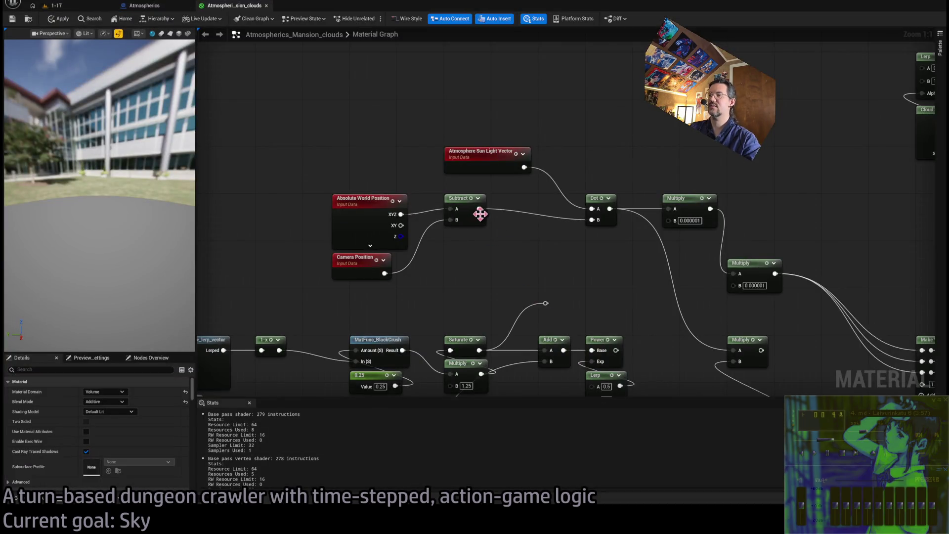
mouse_move(479, 208)
left_mouse_down()
mouse_move(519, 258)
mouse_move(592, 220)
left_mouse_up()
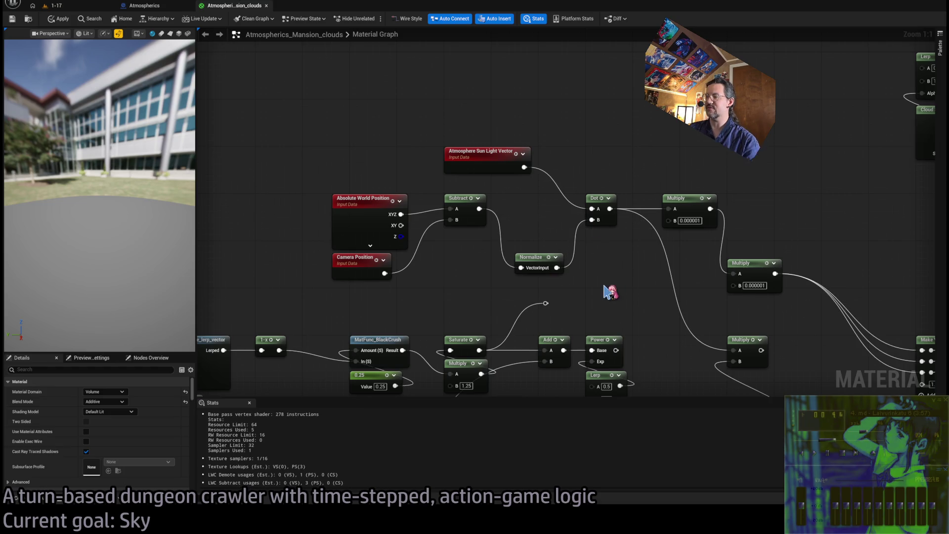
left_click_drag(529, 257, 524, 228)
left_click_drag(688, 180, 525, 173)
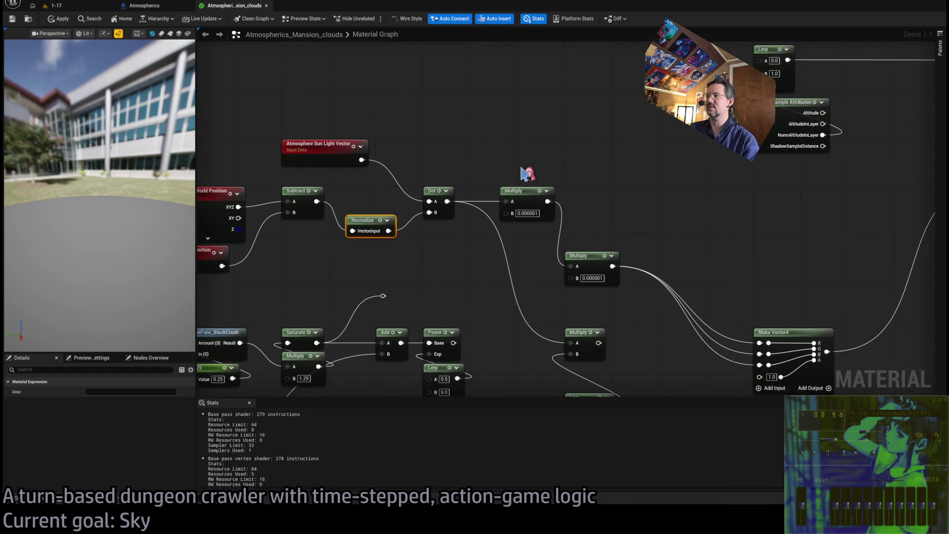
Step: Delete the lower Multiply node and wire the upper Multiply into three Make Vector4 inputs
left_click_drag(618, 217, 558, 307)
left_click(601, 268)
key("Delete")
left_click_drag(601, 268, 762, 344)
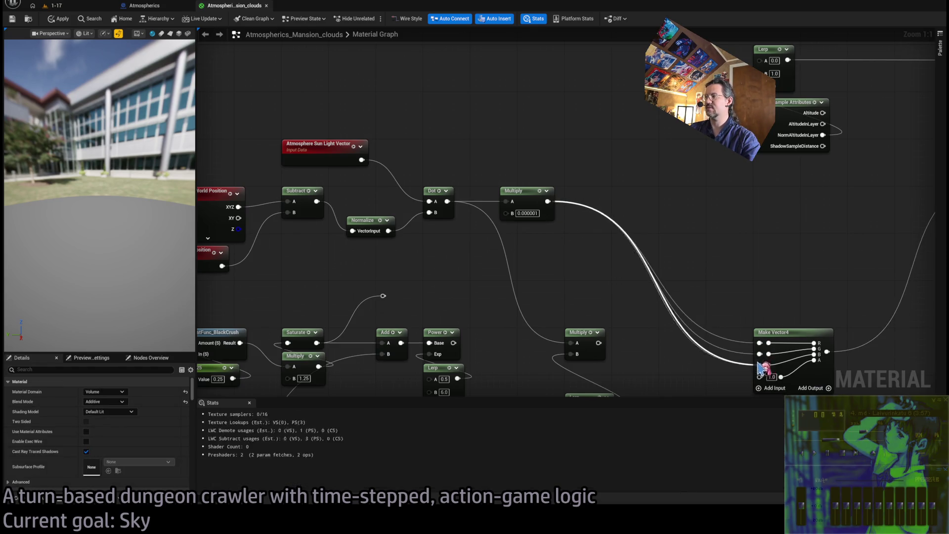
left_click_drag(383, 165, 422, 166)
Step: Apply the material, test it in Play mode on the 1-17 level, then return to the graph
left_click(58, 19)
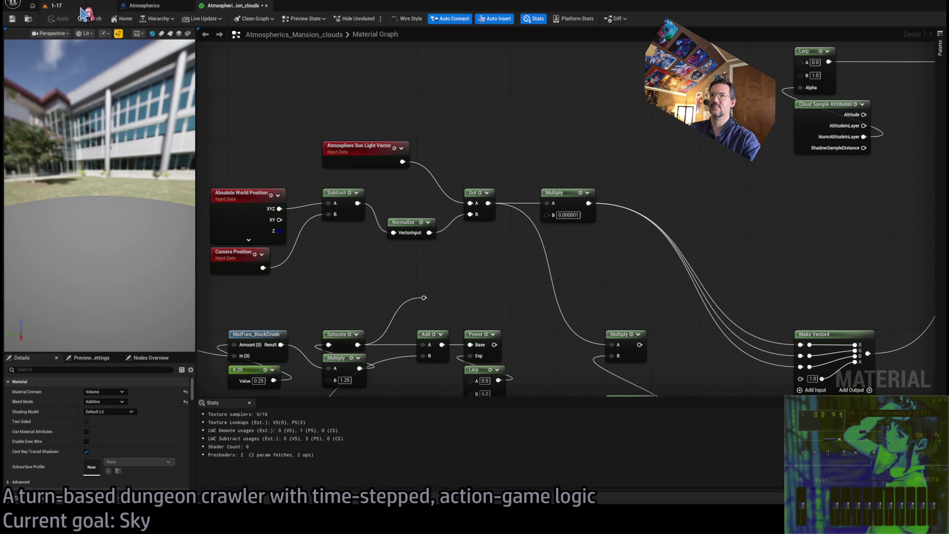
left_click(81, 7)
left_click(191, 20)
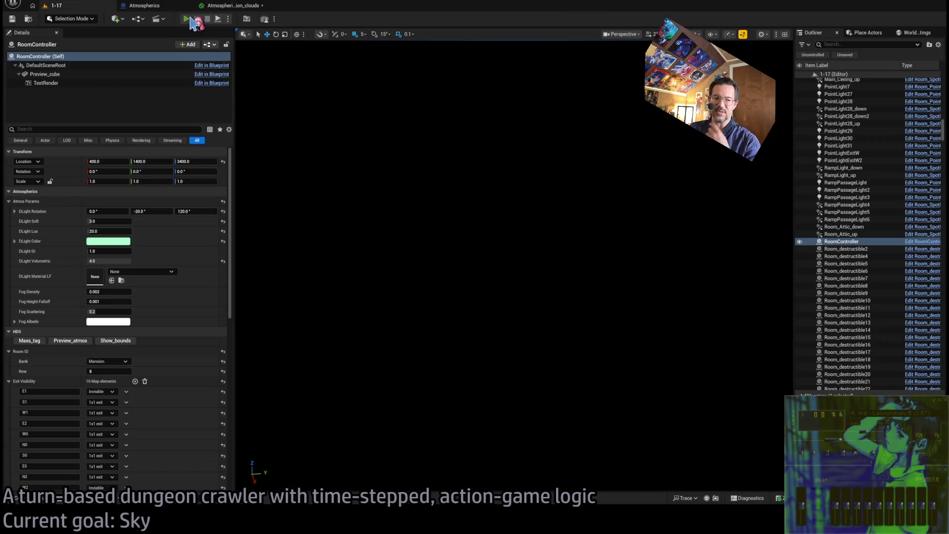
left_click(329, 94)
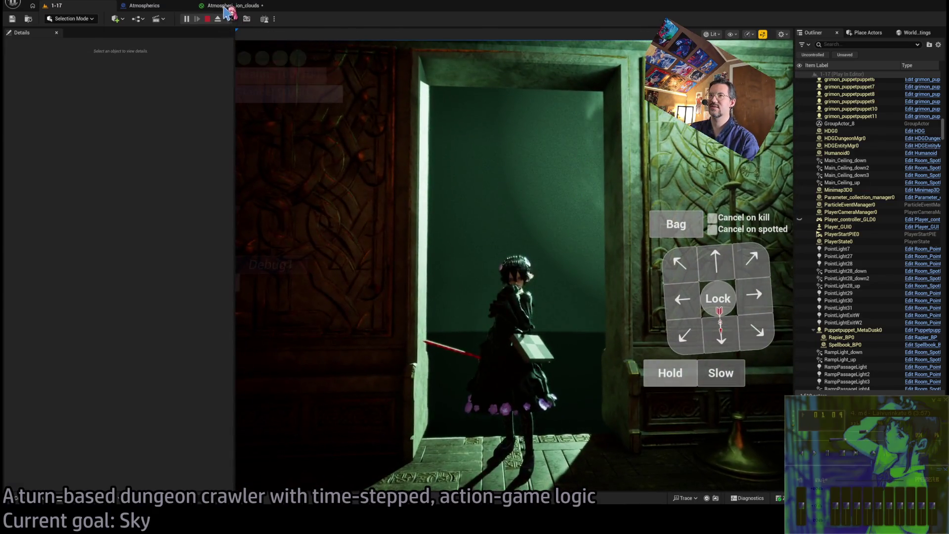
left_click(225, 6)
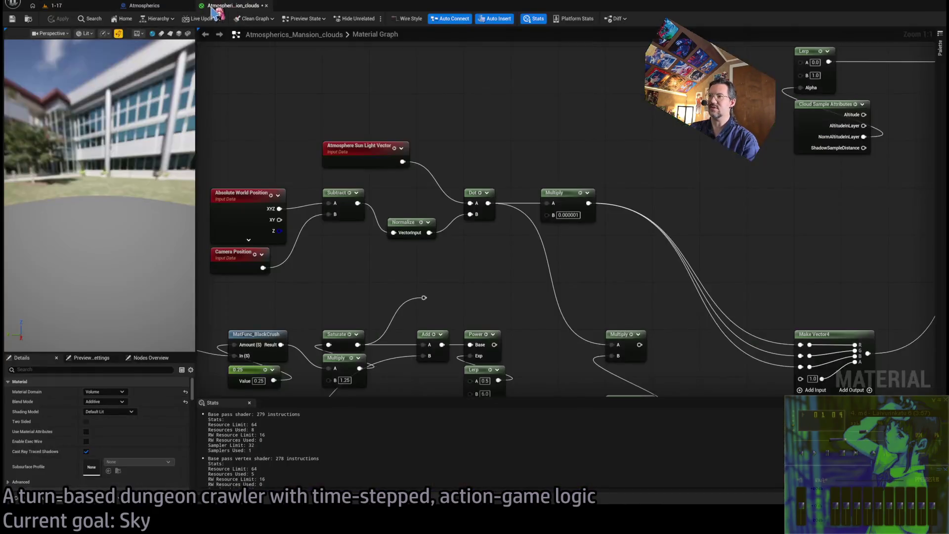
mouse_move(415, 200)
left_mouse_down()
mouse_move(414, 256)
mouse_move(462, 281)
left_mouse_up()
left_click(475, 258)
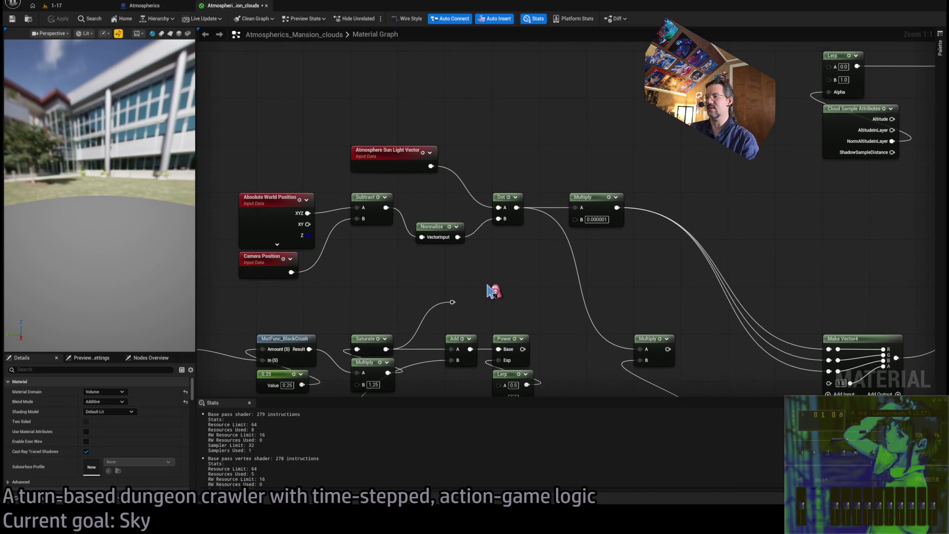
key("alt+Tab")
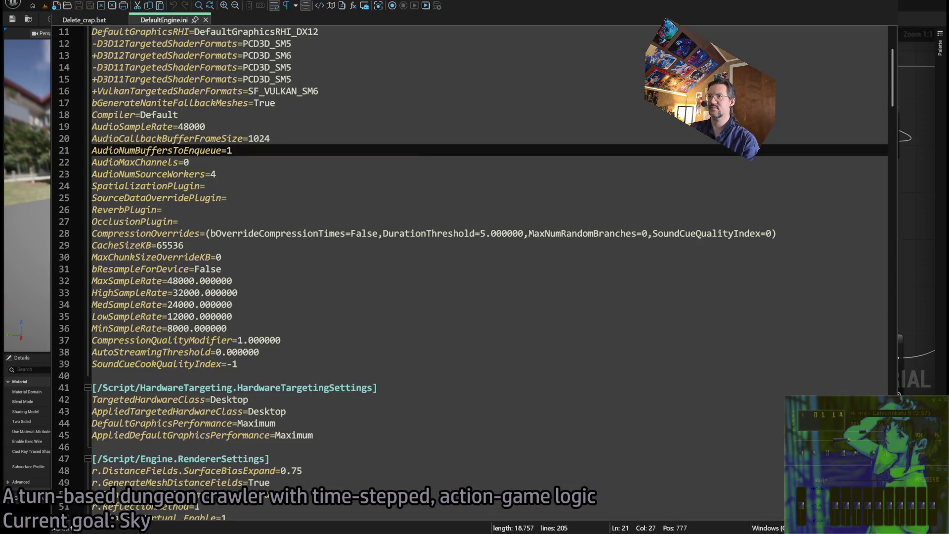
key("alt+Tab")
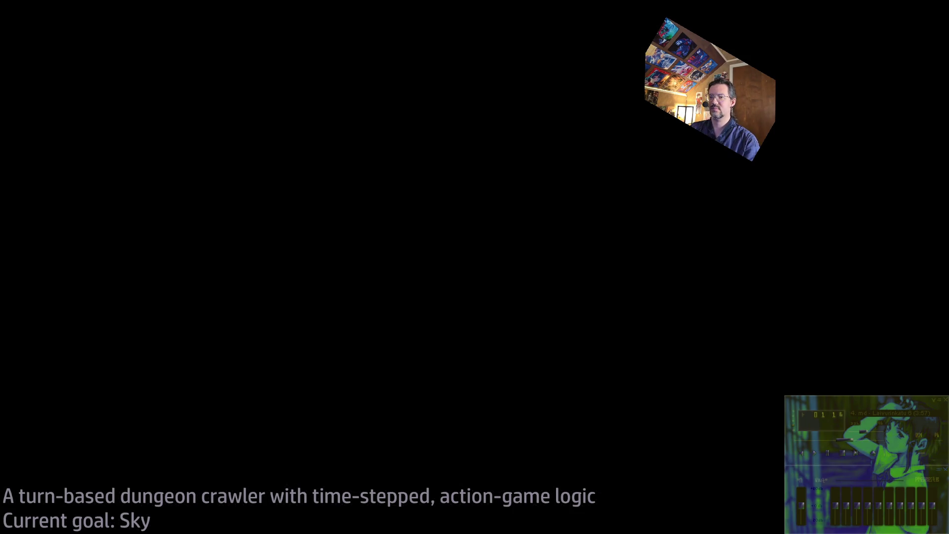
key("alt+Tab")
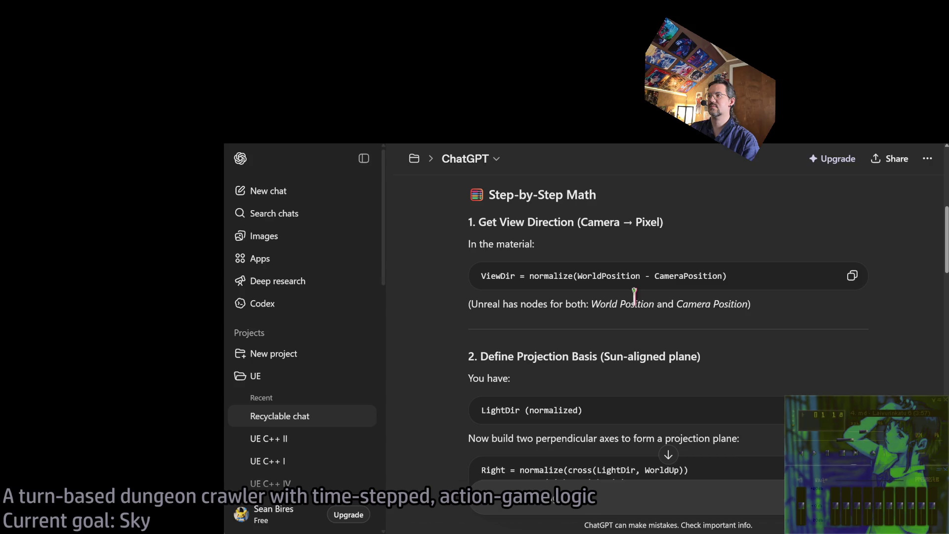
scroll(438, 307, "down", 1)
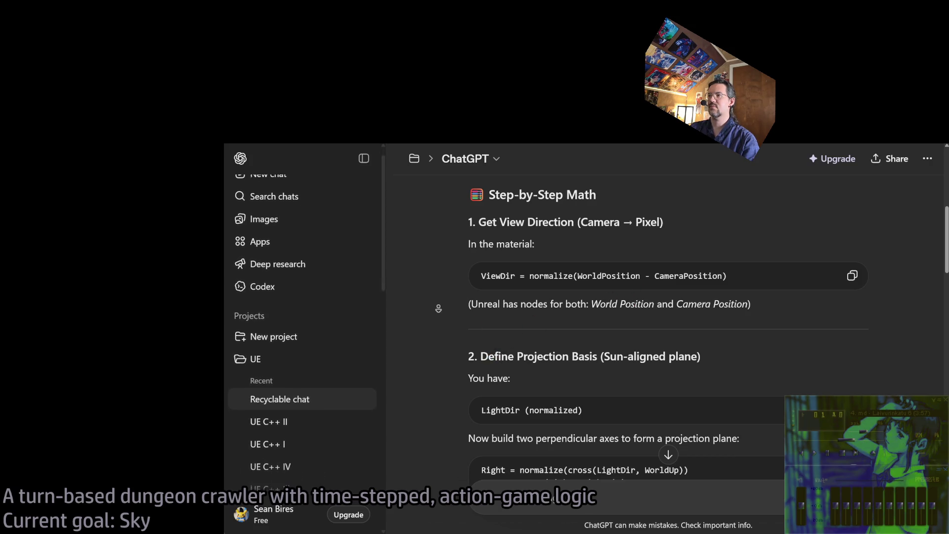
scroll(737, 265, "down", 2)
scroll(728, 299, "down", 3)
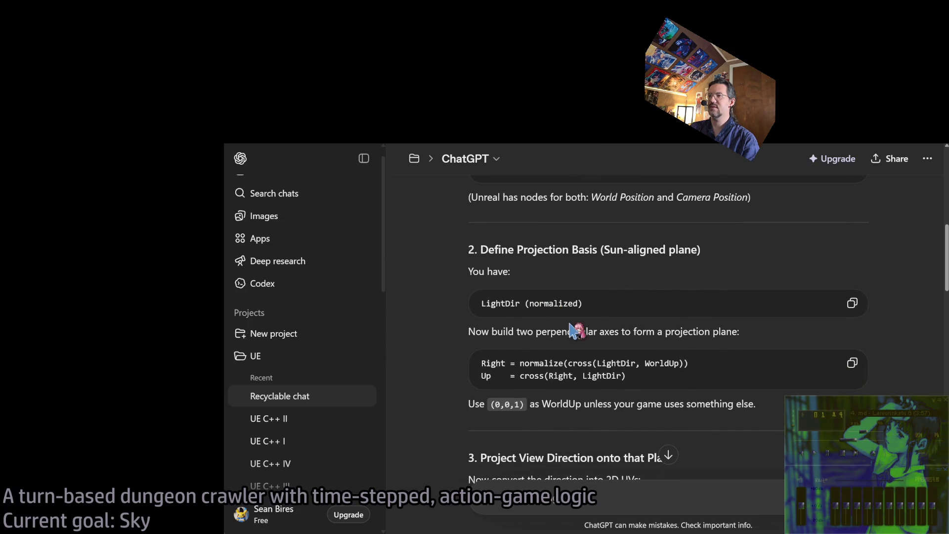
left_click_drag(482, 303, 583, 304)
left_click(589, 340)
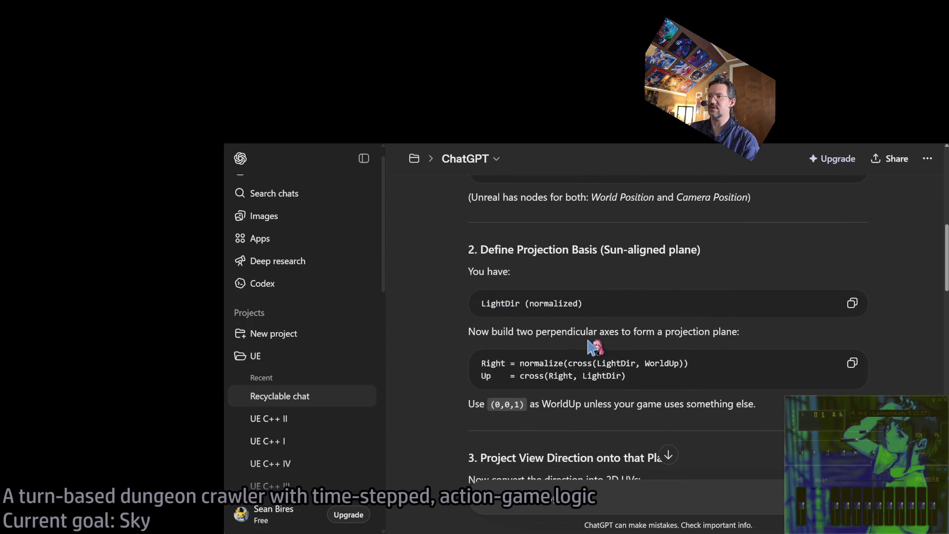
left_click_drag(469, 331, 747, 331)
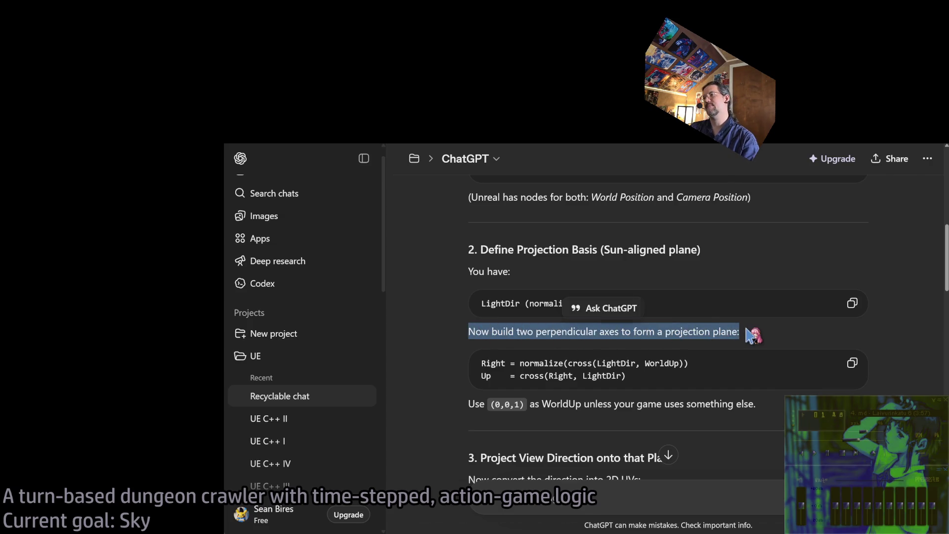
left_click(747, 330)
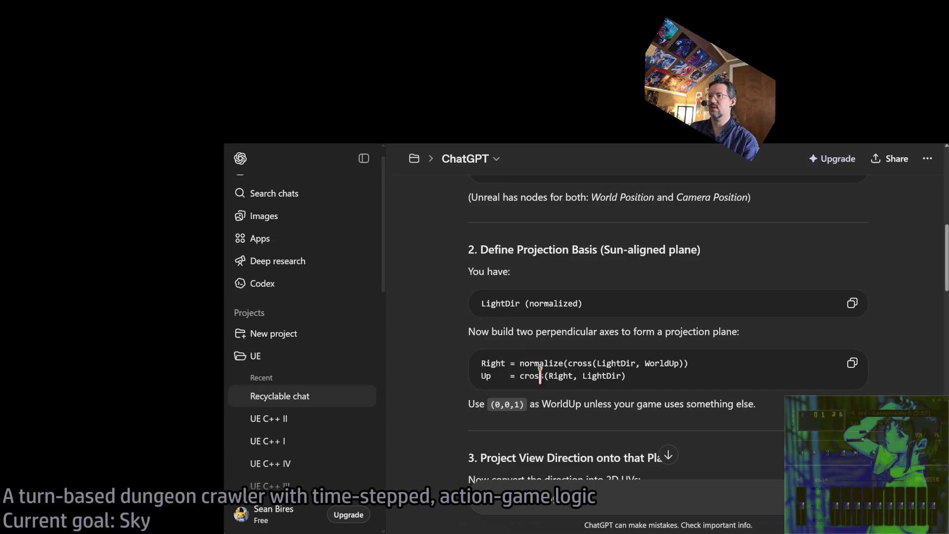
double_click(493, 364)
left_click_drag(493, 364, 636, 364)
left_click(574, 364)
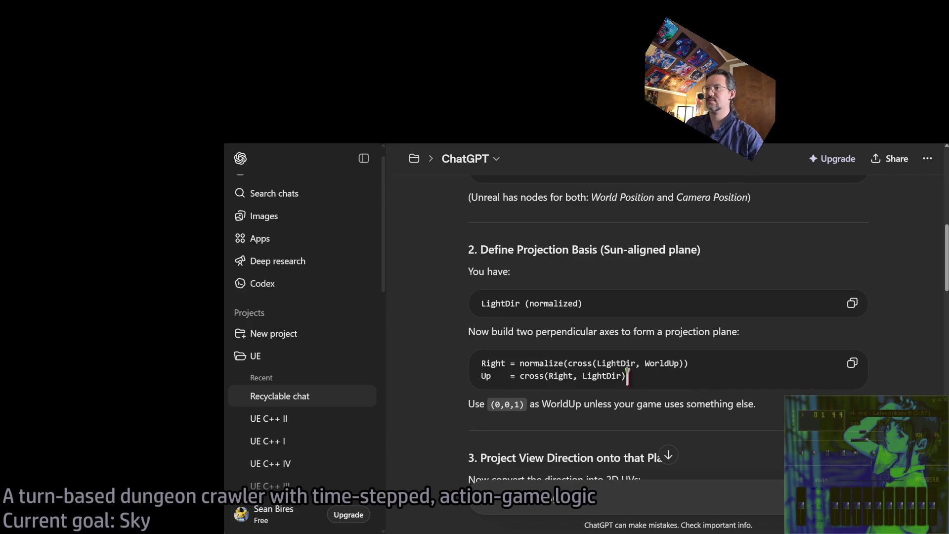
double_click(540, 363)
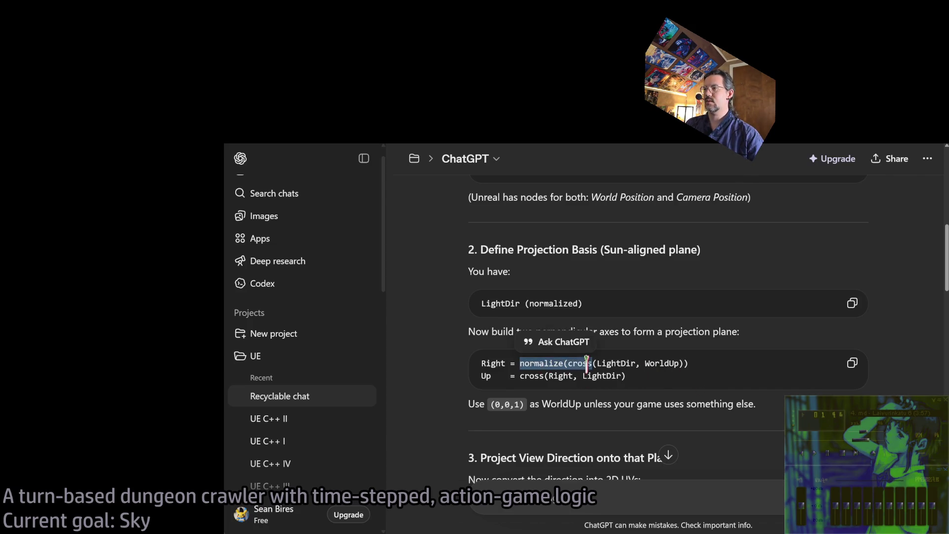
left_click(563, 366)
left_click_drag(608, 364, 680, 363)
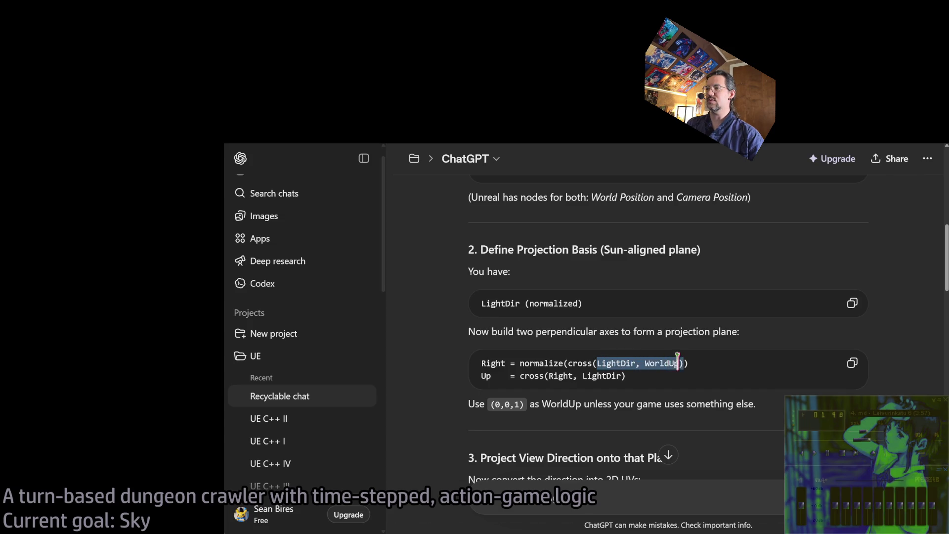
left_click(678, 380)
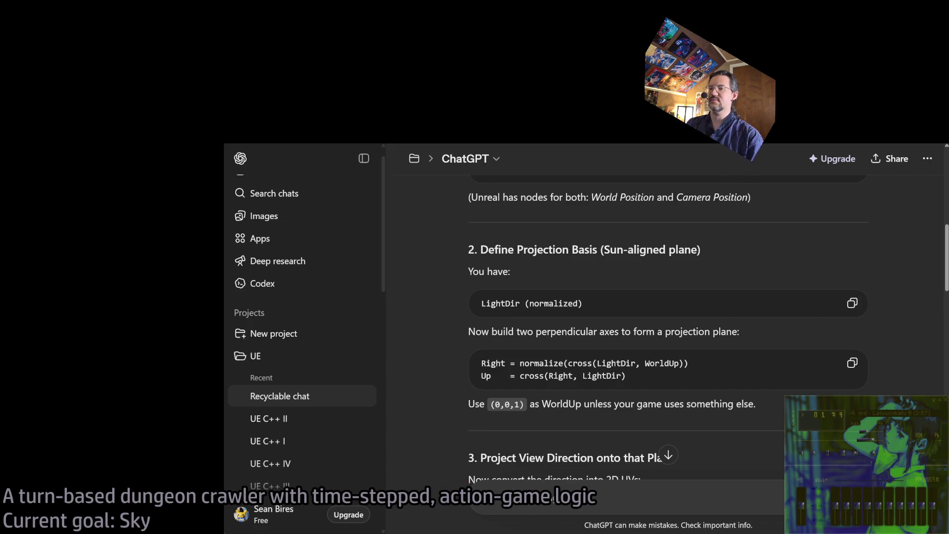
key("alt+Tab")
scroll(495, 288, "down", 1)
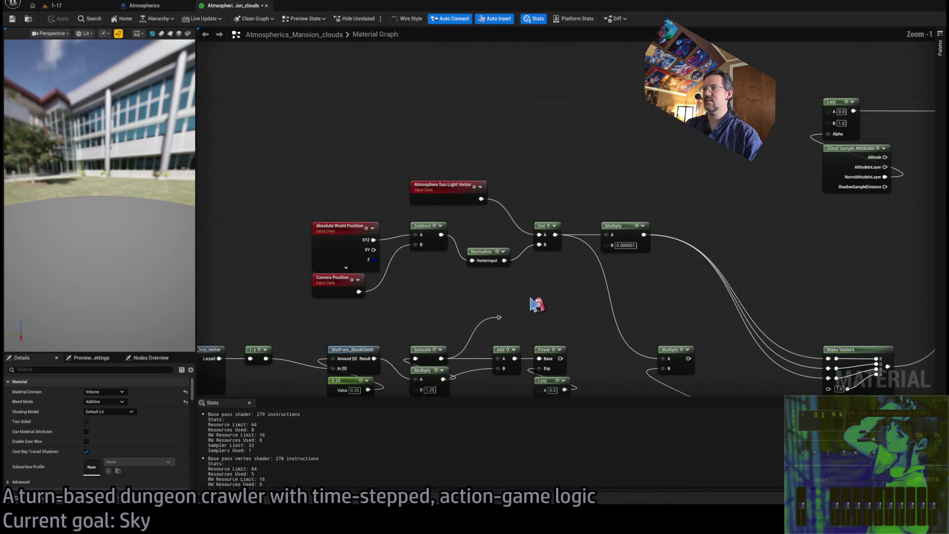
Step: Delete the Dot, Multiply and Normalize nodes from the clouds graph
left_click_drag(556, 166, 709, 261)
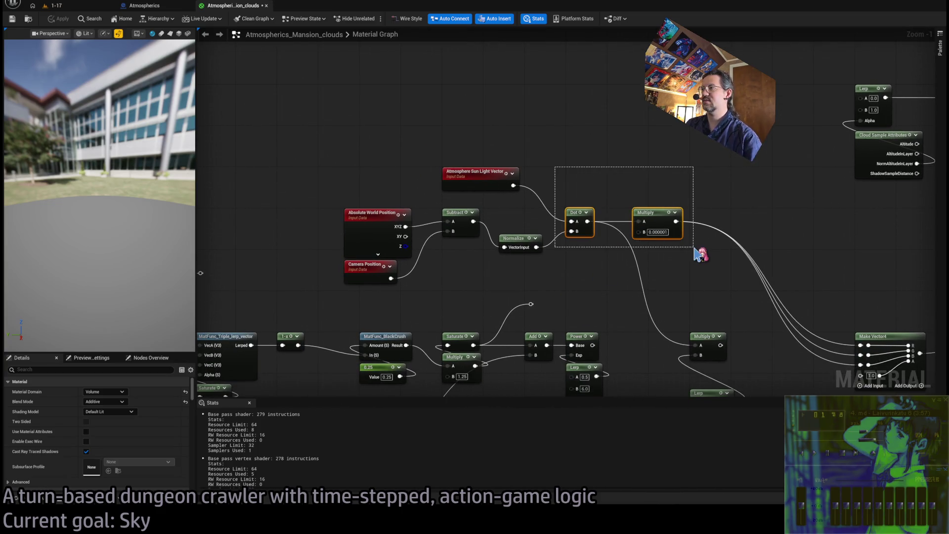
key("Delete")
left_click_drag(621, 205, 488, 248)
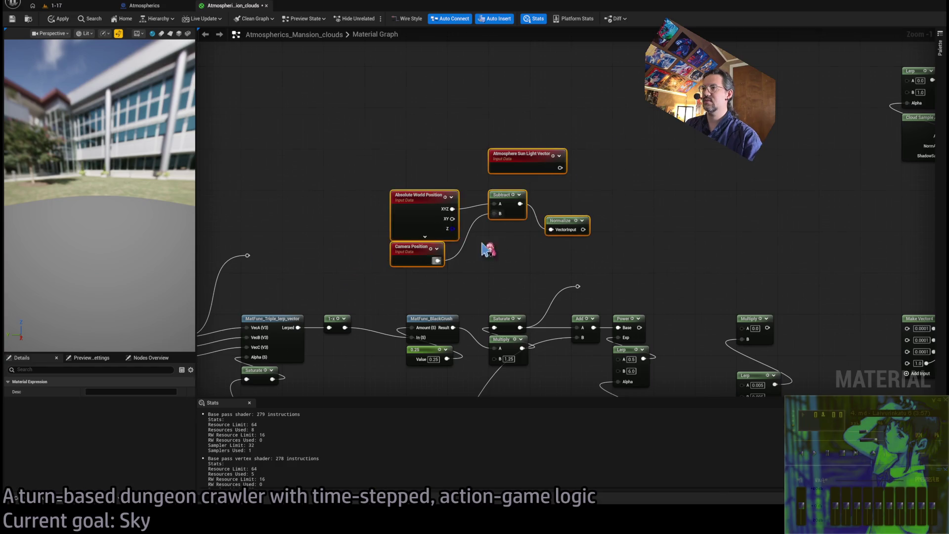
left_click(708, 203)
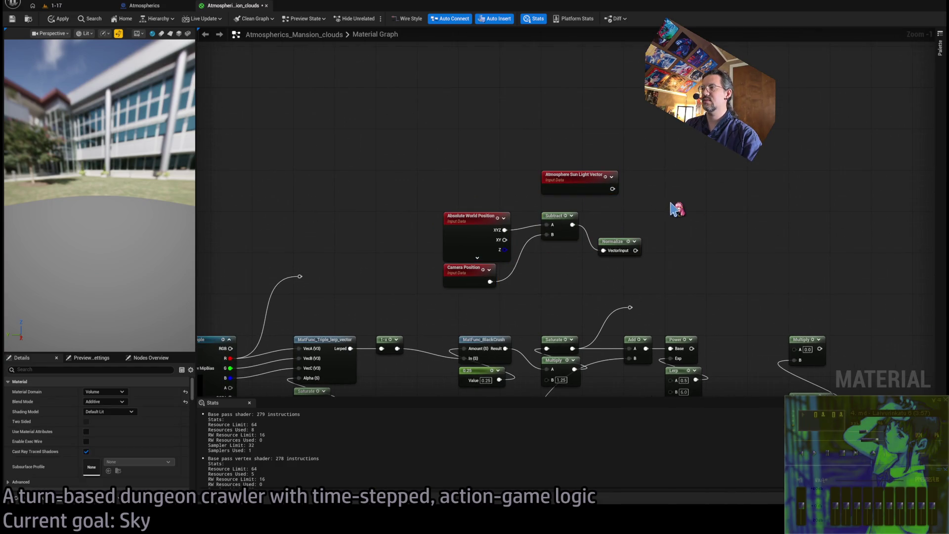
left_click_drag(689, 219, 596, 260)
key("Delete")
Step: Move World Position, Camera Position and Subtract about 250 px left
left_click_drag(630, 207, 448, 304)
mouse_move(554, 214)
left_mouse_down()
mouse_move(339, 171)
mouse_move(307, 180)
mouse_move(329, 183)
left_mouse_up()
left_click_drag(410, 186, 601, 230)
left_click_drag(448, 228, 324, 229)
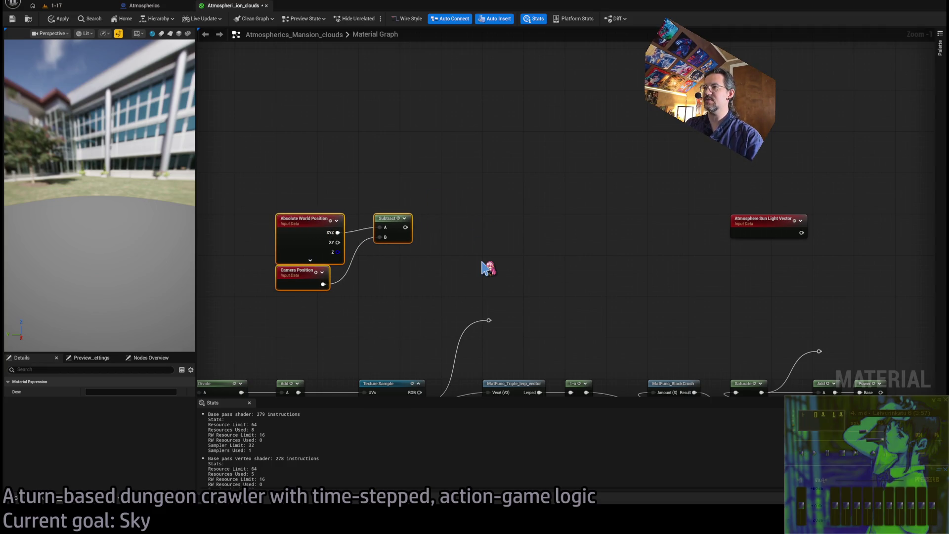
Step: Add a named reroute called NormalFromCamera and connect the Subtract output to it
key("ctrl+v")
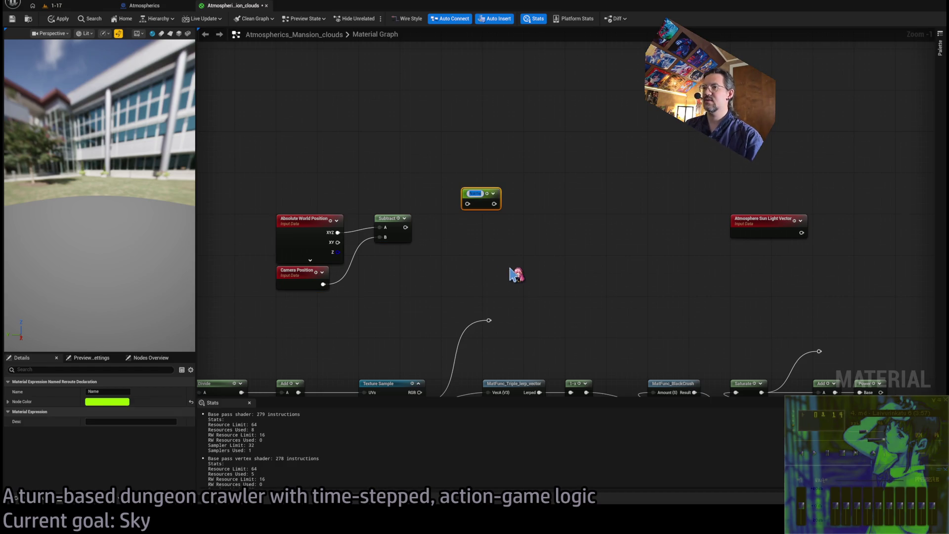
type("U")
type("ight")
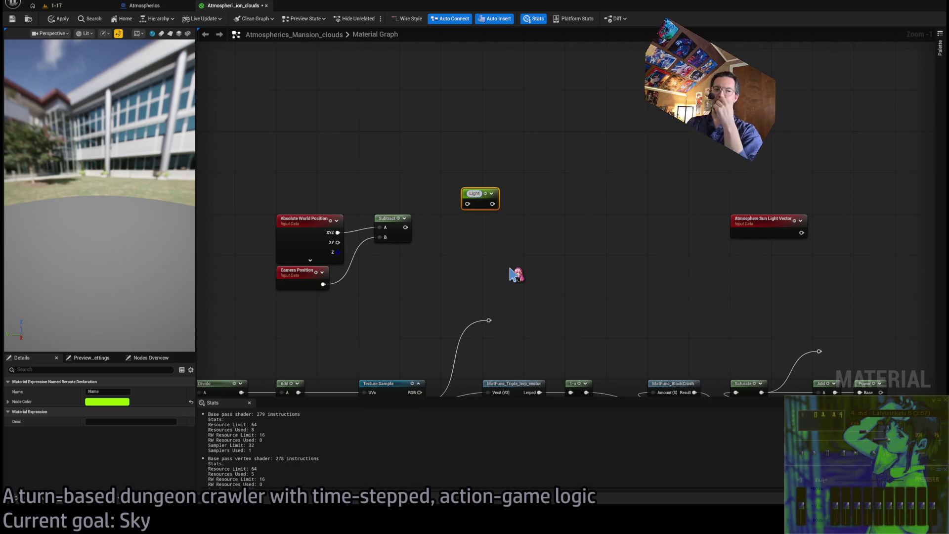
type("ew")
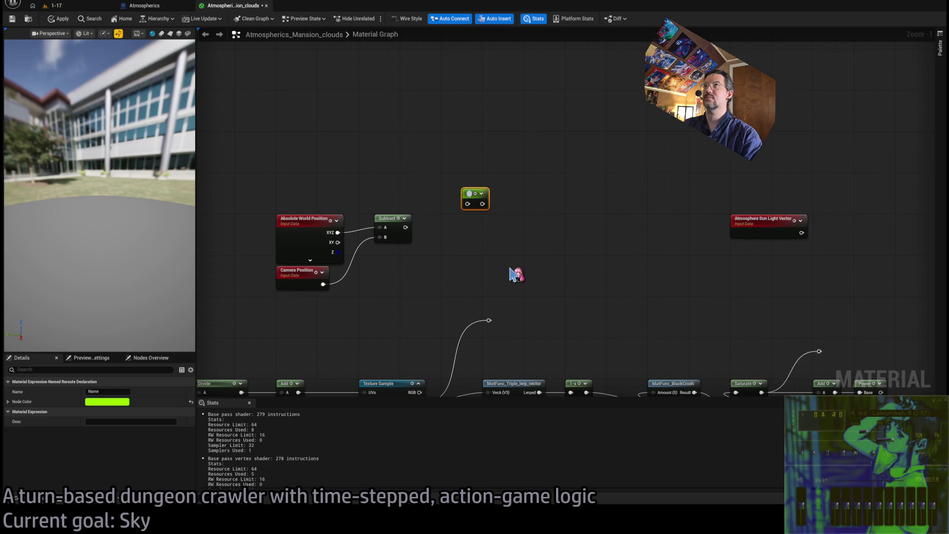
type("View")
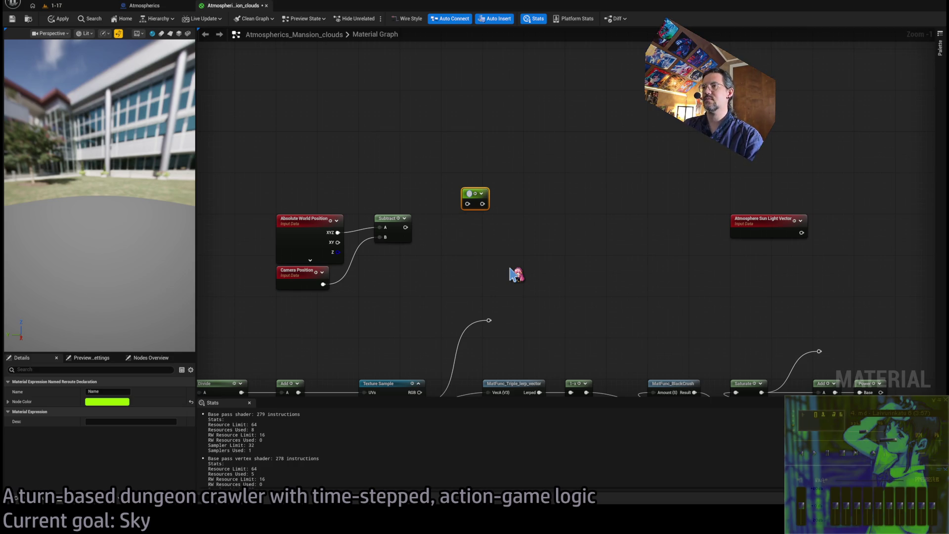
type("ormalFromCamera")
key("Return")
left_click_drag(472, 196, 466, 224)
left_click_drag(405, 227, 447, 227)
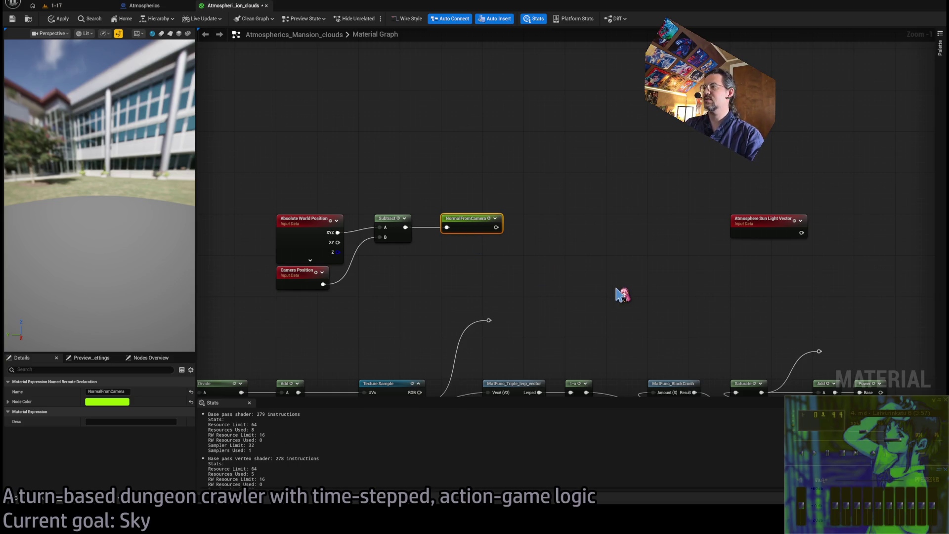
Step: Paste a second NormalFromCamera reroute below the Atmosphere Sun Light Vector node
key("ctrl+c")
key("ctrl+v")
left_click_drag(479, 291, 594, 267)
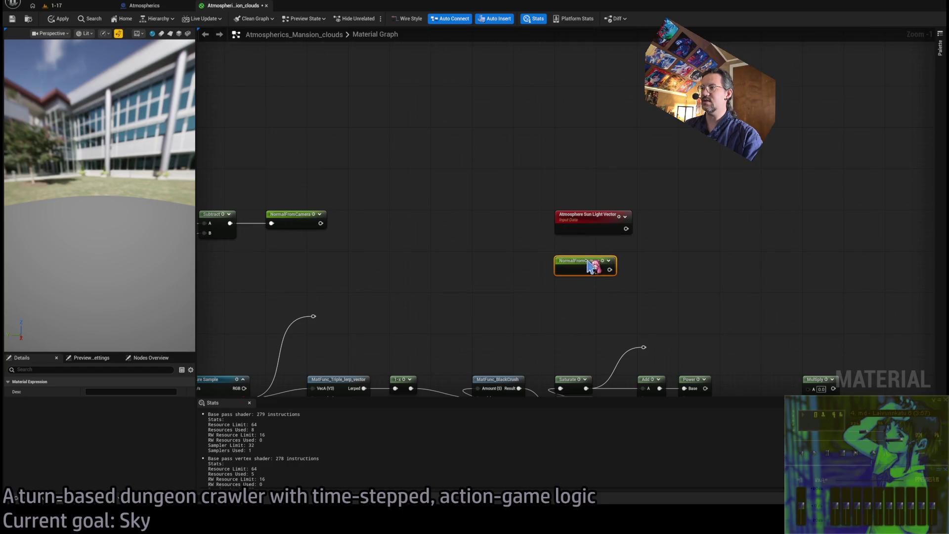
left_click(295, 220)
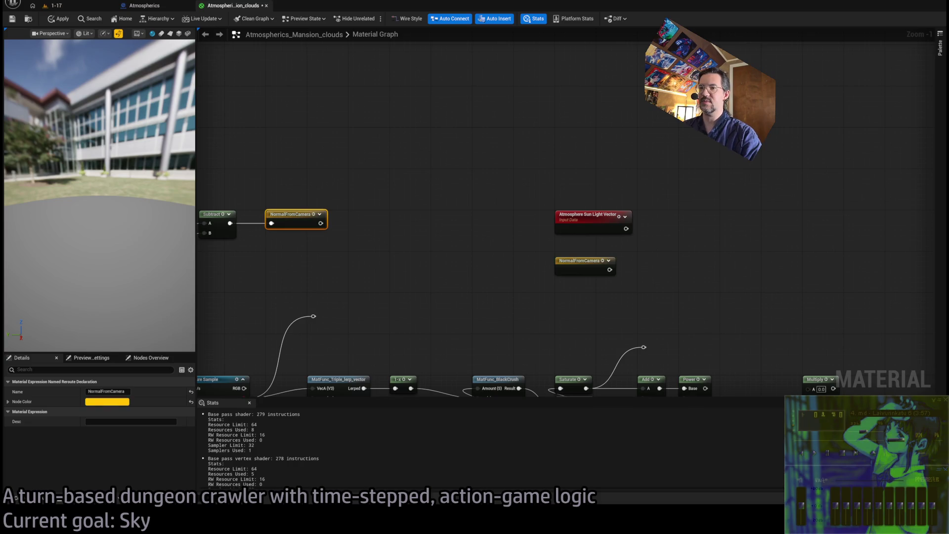
mouse_move(574, 318)
left_mouse_down()
mouse_move(587, 282)
mouse_move(683, 228)
mouse_move(489, 269)
left_mouse_up()
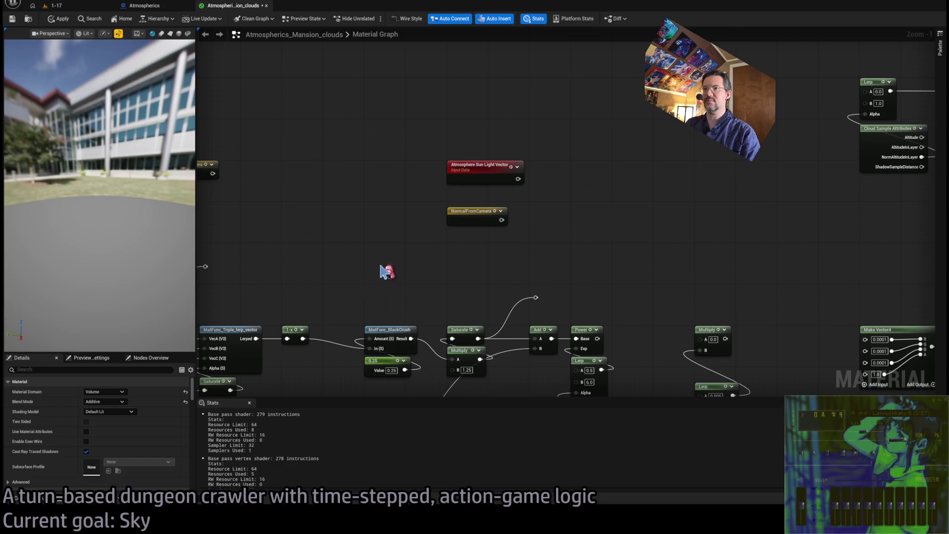
left_click_drag(392, 227, 517, 262)
Step: Jump from the NormalFromCamera usage to its declaration, then view the Lerp and Make Vector4 area
double_click(477, 217)
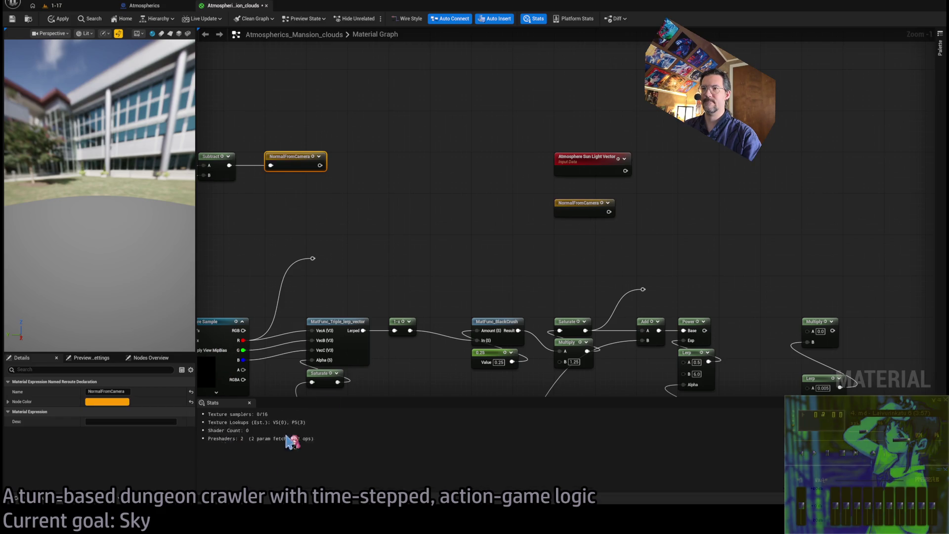
left_click(569, 263)
left_click_drag(568, 263, 445, 280)
left_click(464, 237)
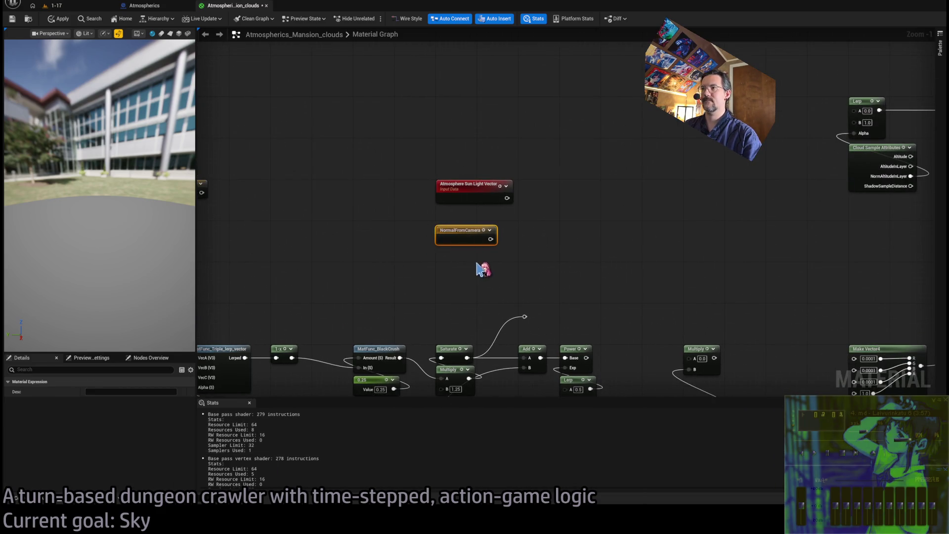
double_click(465, 237)
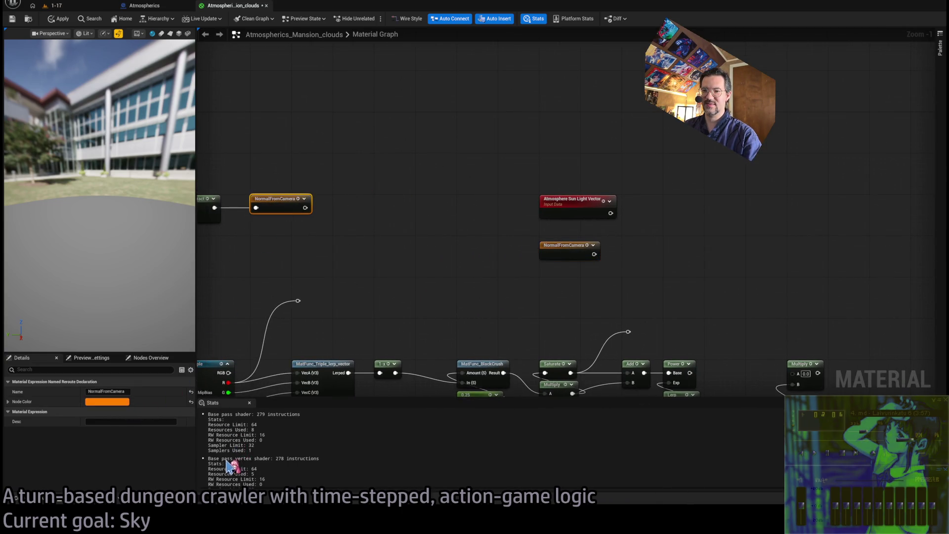
left_click(395, 304)
left_click_drag(465, 286, 398, 276)
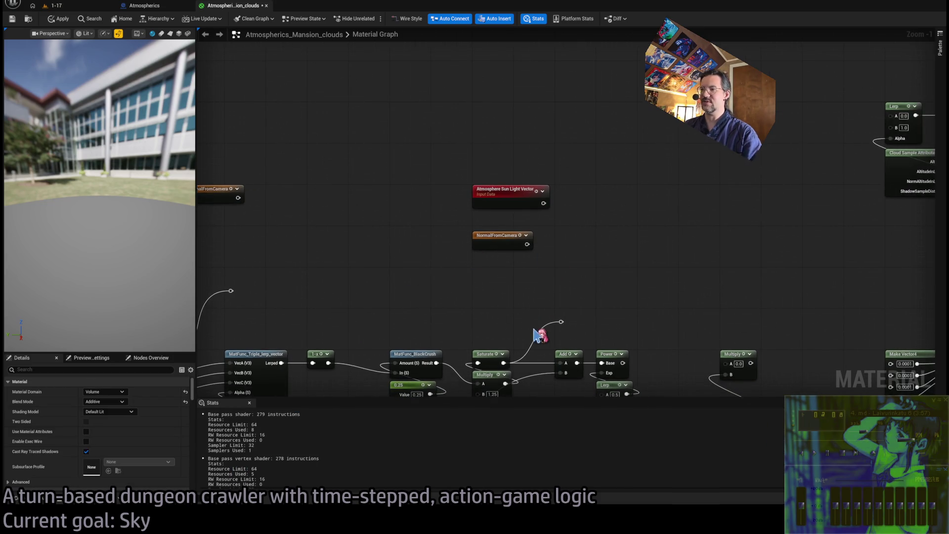
key("alt+Tab")
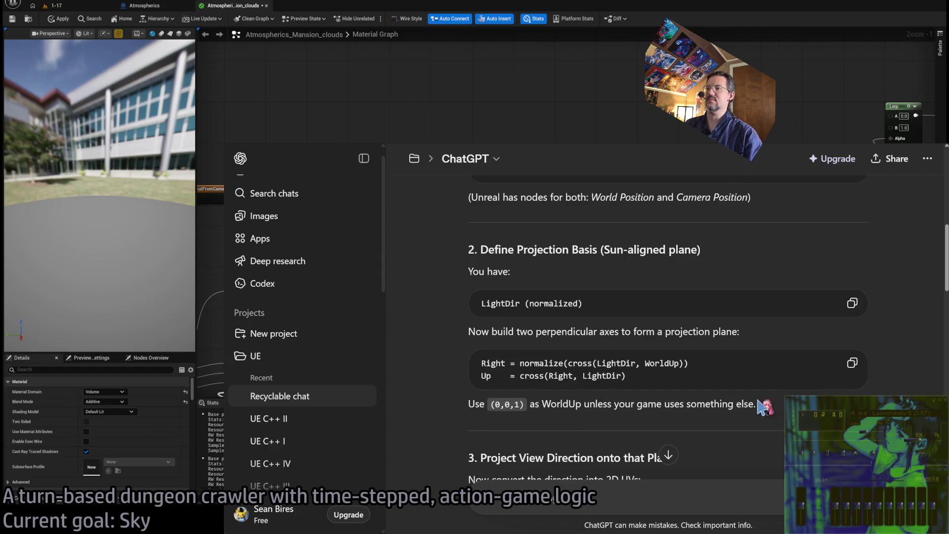
Step: Move the second NormalFromCamera node and wire it into the A input of a new Cross node
key("alt+Tab")
mouse_move(504, 238)
left_mouse_down()
mouse_move(369, 233)
mouse_move(510, 228)
mouse_move(460, 220)
left_mouse_up()
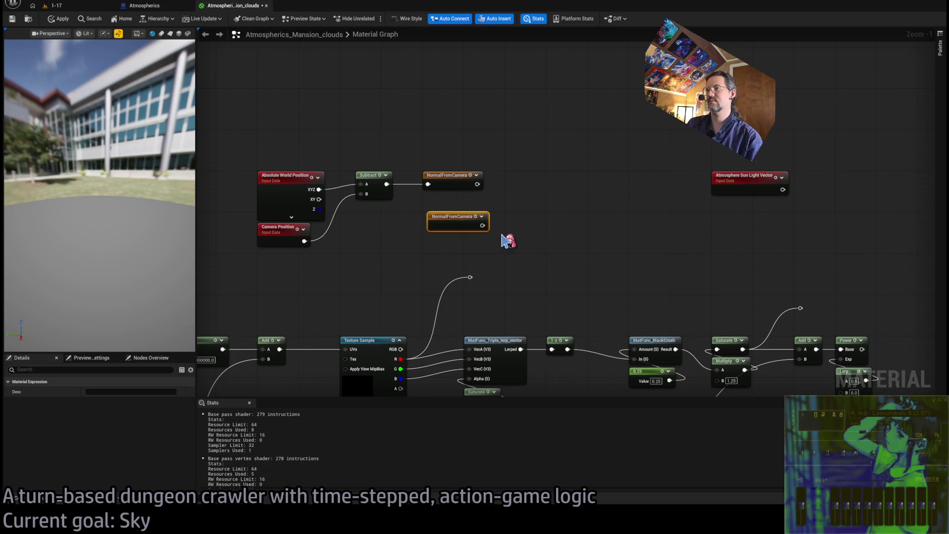
left_click(500, 214)
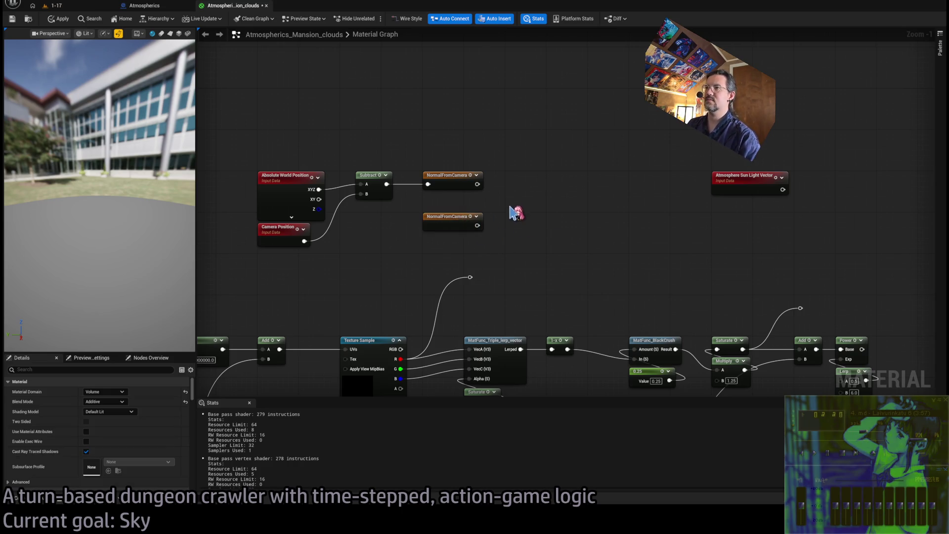
left_click_drag(477, 226, 535, 218)
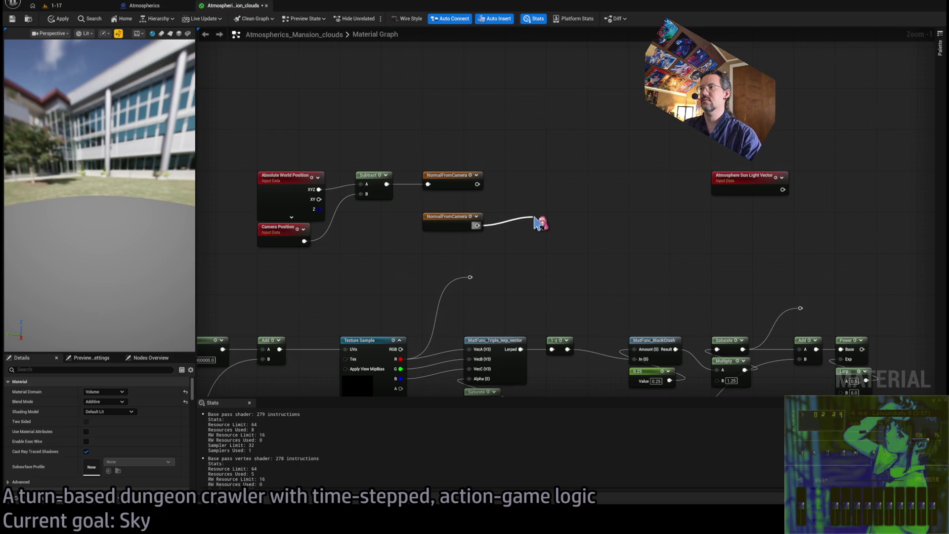
left_click_drag(536, 222, 557, 219)
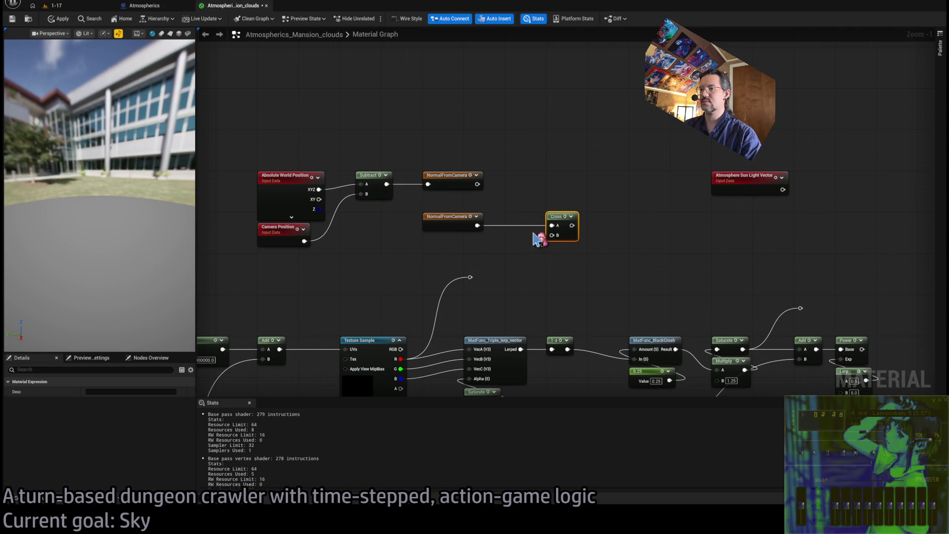
key("alt+Tab")
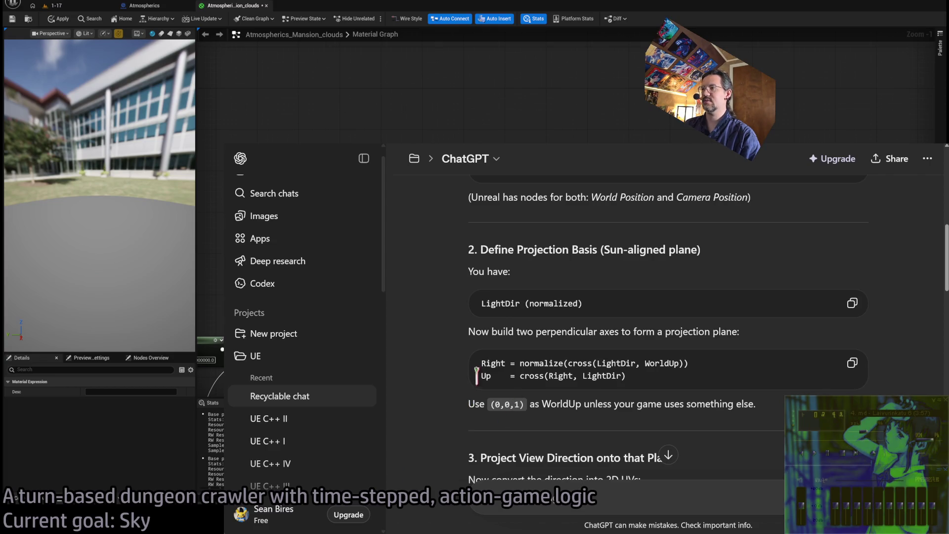
Step: Reread the World/Camera Position note and the LightDir line in ChatGPT's answer
scroll(470, 386, "up", 3)
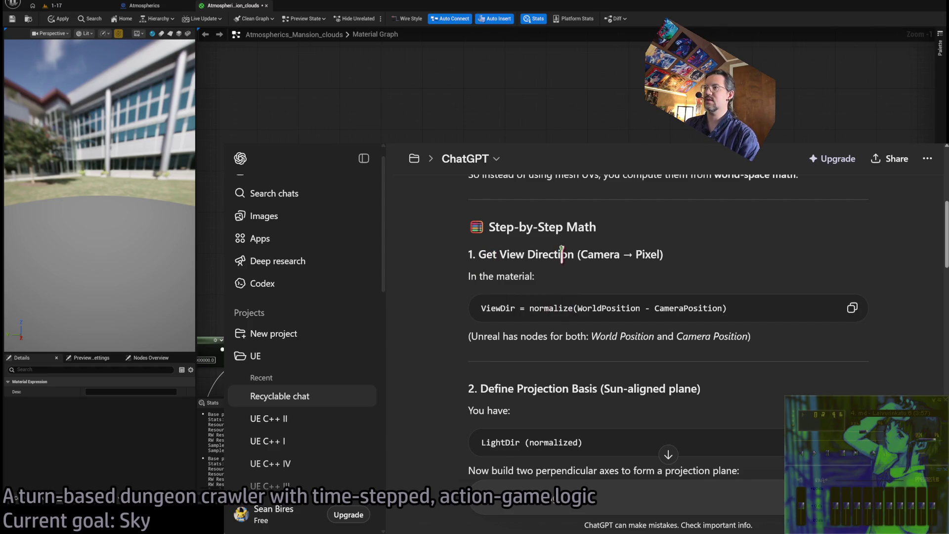
triple_click(489, 338)
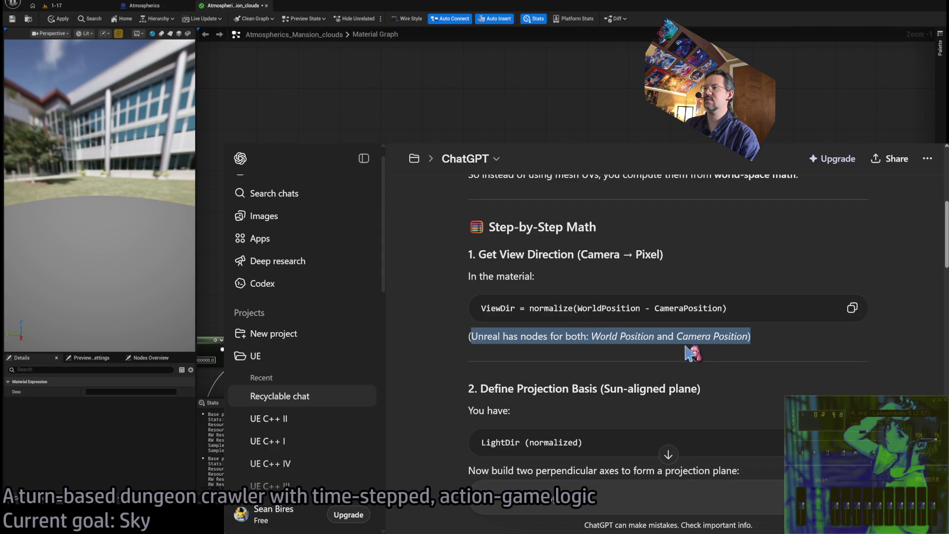
scroll(533, 361, "down", 2)
left_click(589, 368)
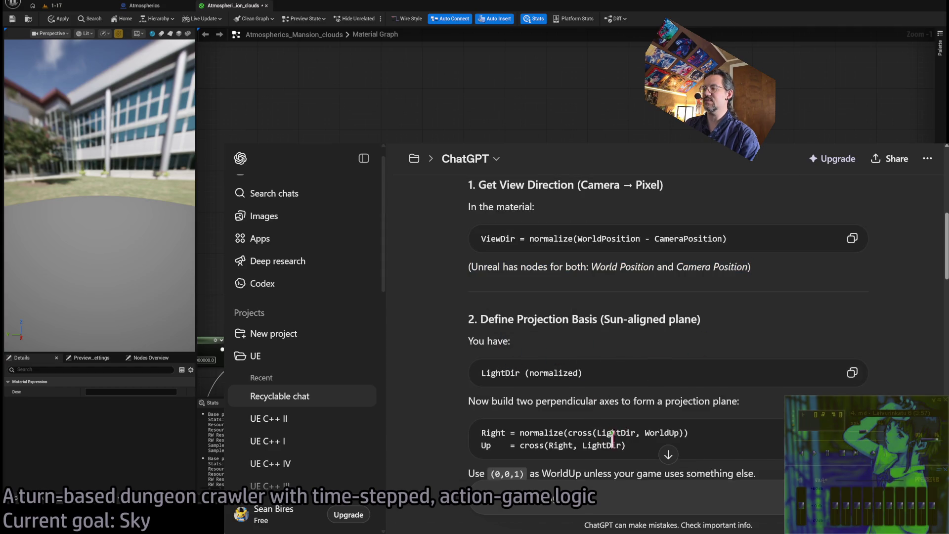
left_click_drag(483, 374, 617, 372)
left_click(616, 372)
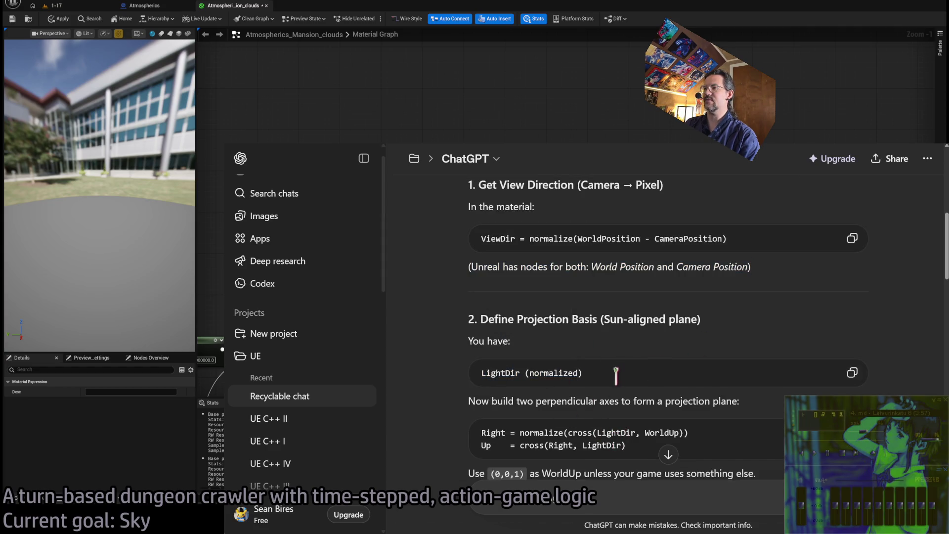
scroll(593, 363, "down", 2)
scroll(576, 381, "down", 4)
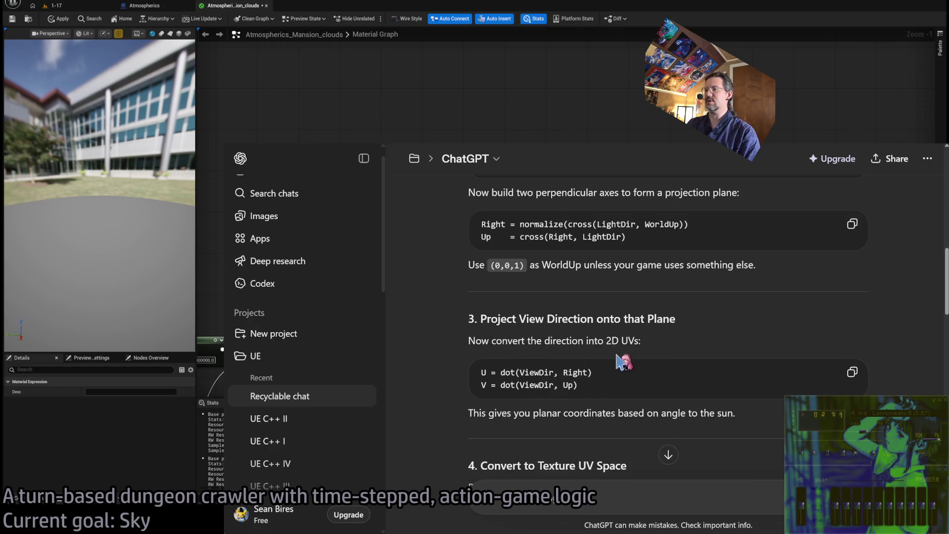
Step: Read section 3's U and V projection, including V = dot(ViewDir, Up), then return to Unreal
mouse_move(492, 317)
left_mouse_down()
mouse_move(577, 340)
mouse_move(621, 388)
mouse_move(470, 373)
mouse_move(593, 372)
left_mouse_up()
left_click(620, 388)
left_click_drag(480, 385, 577, 386)
left_click(602, 386)
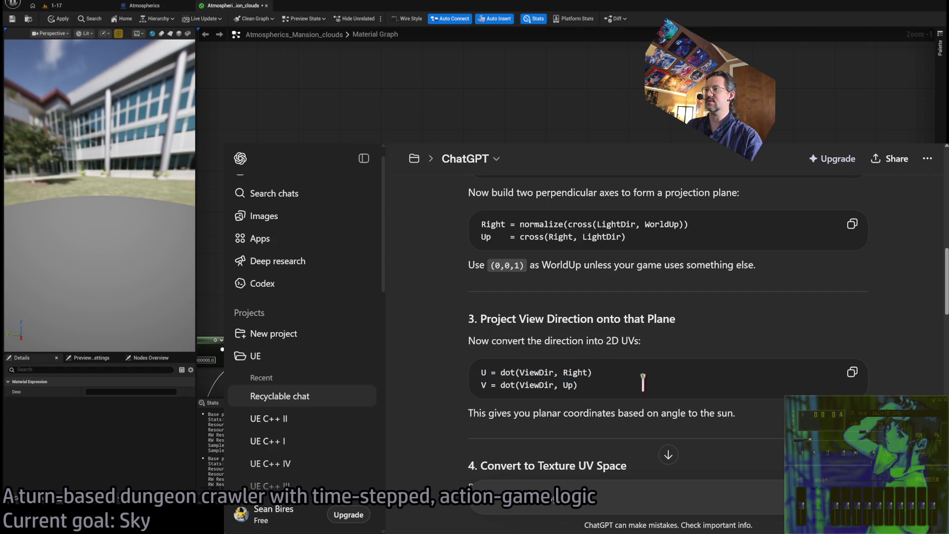
scroll(649, 394, "down", 5)
scroll(642, 383, "up", 5)
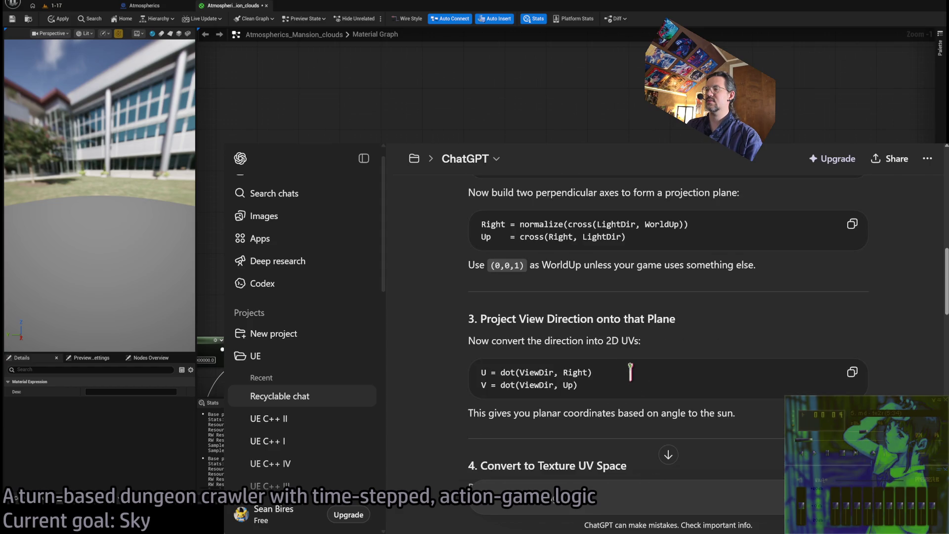
scroll(793, 317, "up", 5)
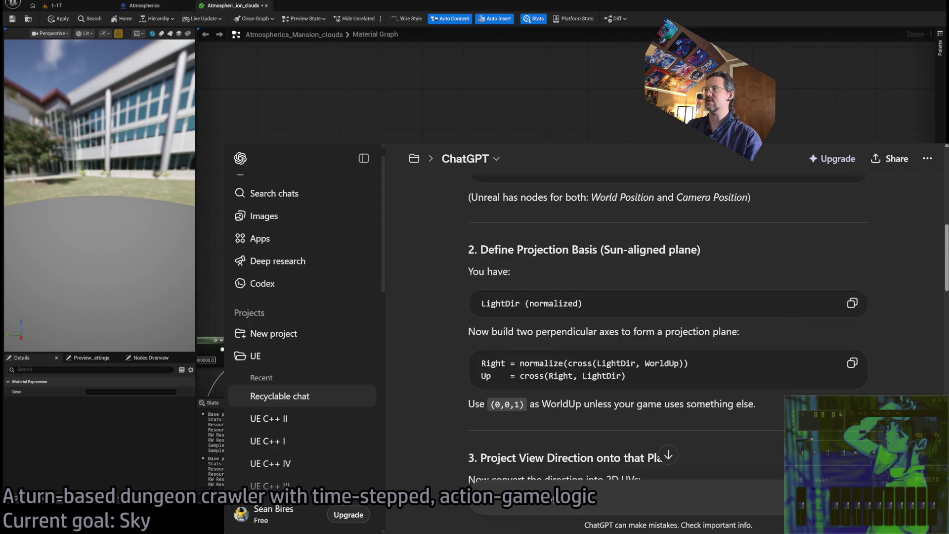
key("alt+Tab")
mouse_move(604, 181)
left_mouse_down()
mouse_move(577, 248)
mouse_move(564, 255)
left_mouse_up()
left_click(450, 223)
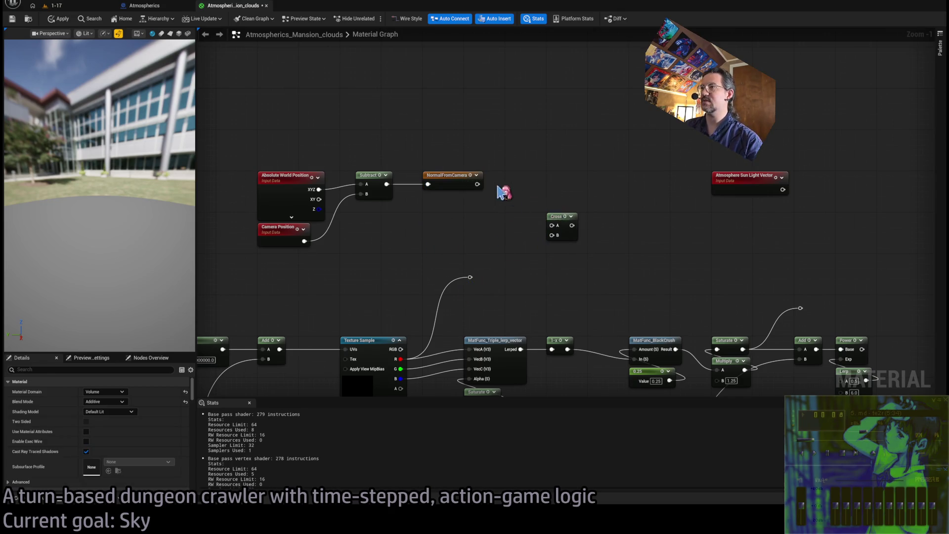
Step: Move the top view-direction node group into empty space below the main graph
left_click_drag(636, 140, 372, 218)
scroll(559, 145, "down", 6)
left_click_drag(559, 145, 539, 185)
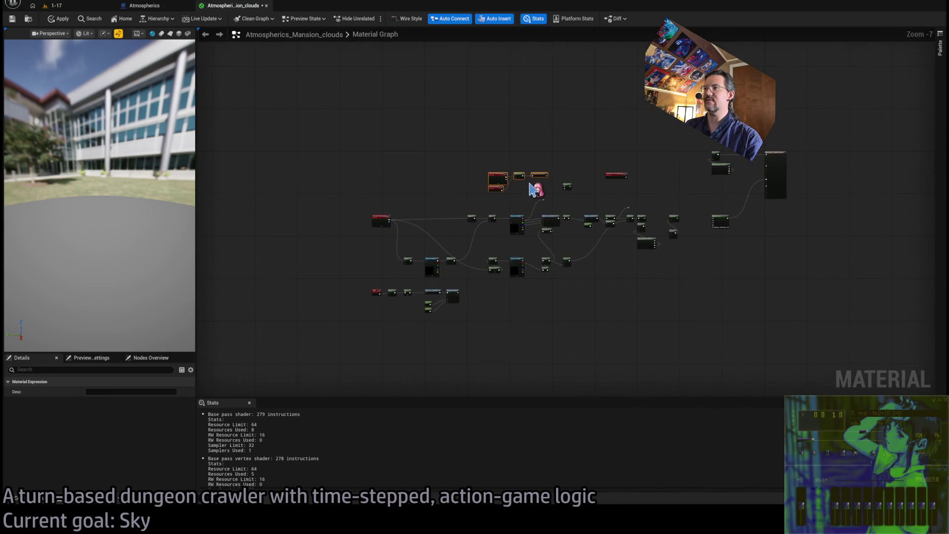
left_click_drag(542, 235, 545, 184)
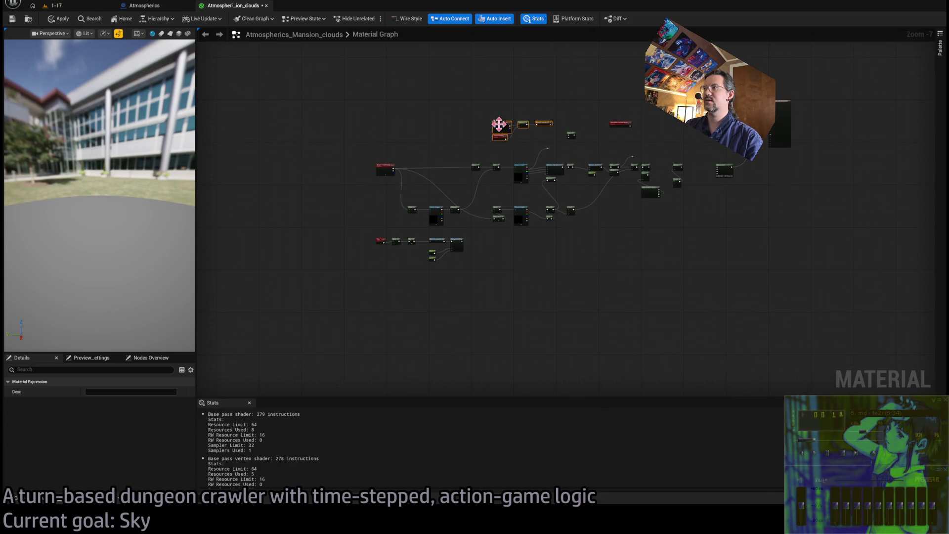
mouse_move(501, 125)
left_mouse_down()
mouse_move(377, 332)
mouse_move(395, 323)
left_mouse_up()
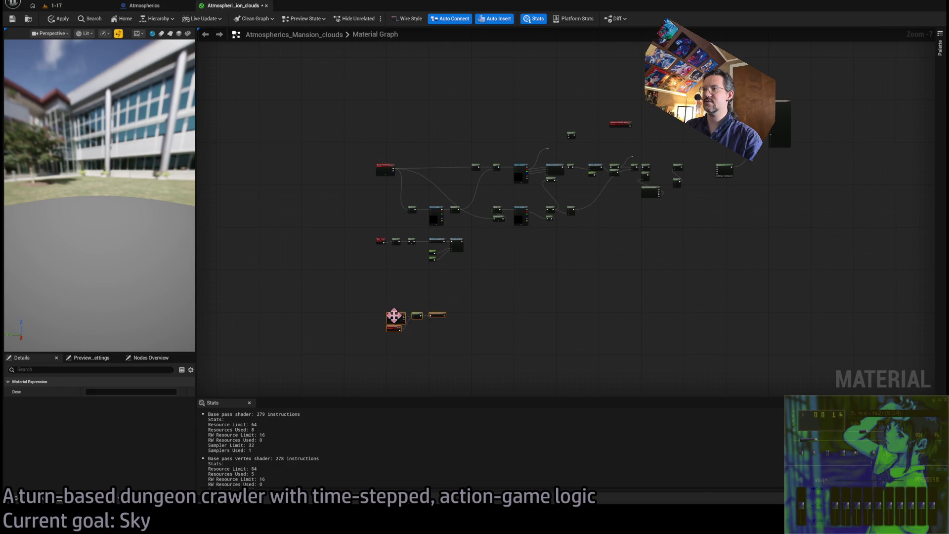
Step: Place Atmosphere Sun Light Vector and Cross beside the Subtract–NormalFromCamera group
mouse_move(613, 130)
left_mouse_down()
mouse_move(574, 313)
mouse_move(570, 261)
mouse_move(625, 257)
left_mouse_up()
scroll(545, 325, "up", 5)
mouse_move(687, 266)
left_mouse_down()
mouse_move(485, 272)
mouse_move(592, 251)
left_mouse_up()
mouse_move(643, 282)
left_mouse_down()
mouse_move(630, 289)
mouse_move(584, 271)
left_mouse_up()
mouse_move(496, 324)
left_mouse_down()
mouse_move(484, 288)
mouse_move(488, 298)
left_mouse_up()
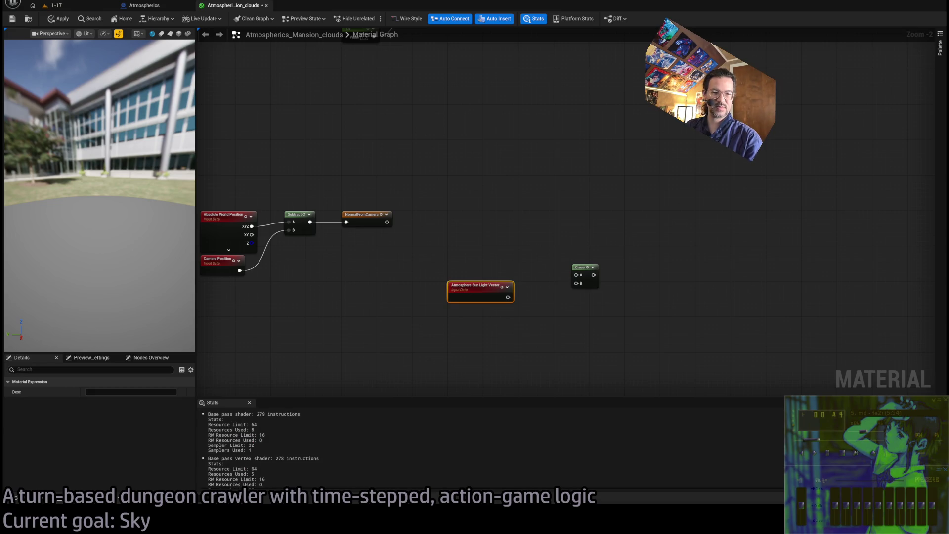
key("alt+Tab")
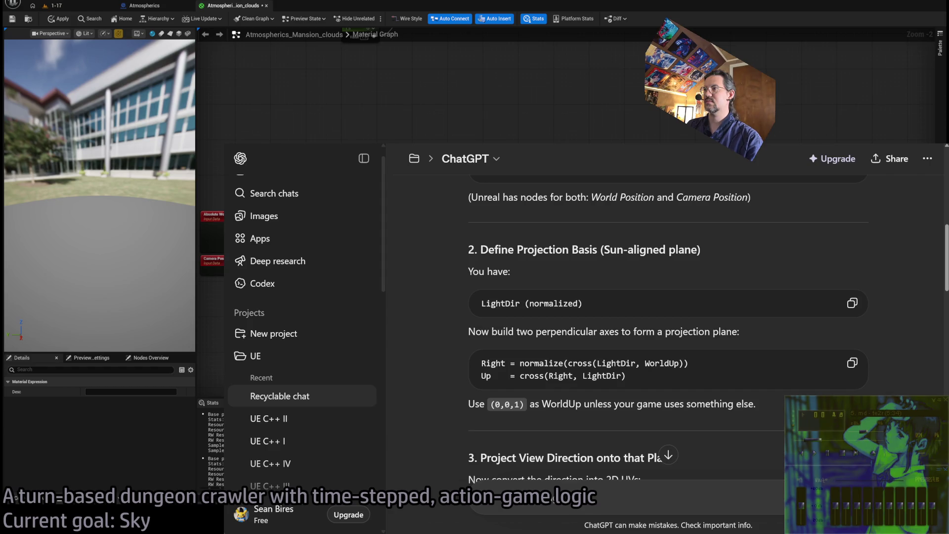
Step: Read ChatGPT's section 3 on projecting the view direction onto the sun-aligned plane, then return to Unreal
scroll(671, 330, "down", 3)
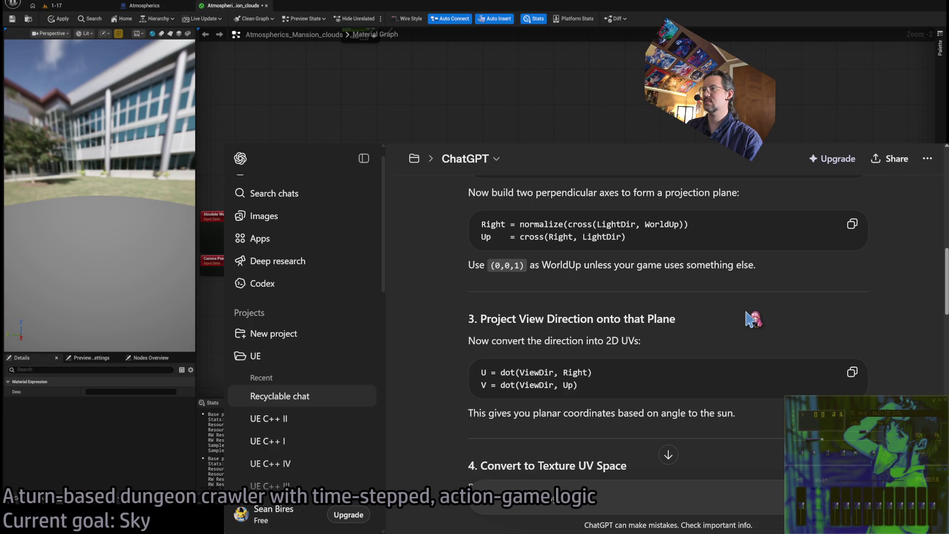
scroll(750, 319, "up", 3)
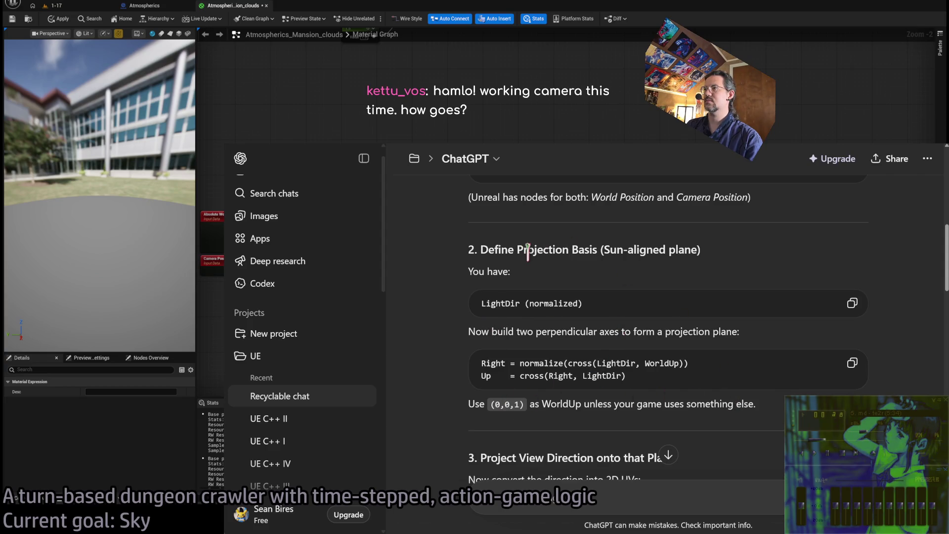
scroll(591, 334, "down", 3)
left_click_drag(480, 319, 684, 328)
left_click_drag(479, 341, 648, 342)
scroll(683, 345, "down", 4)
left_click(622, 362)
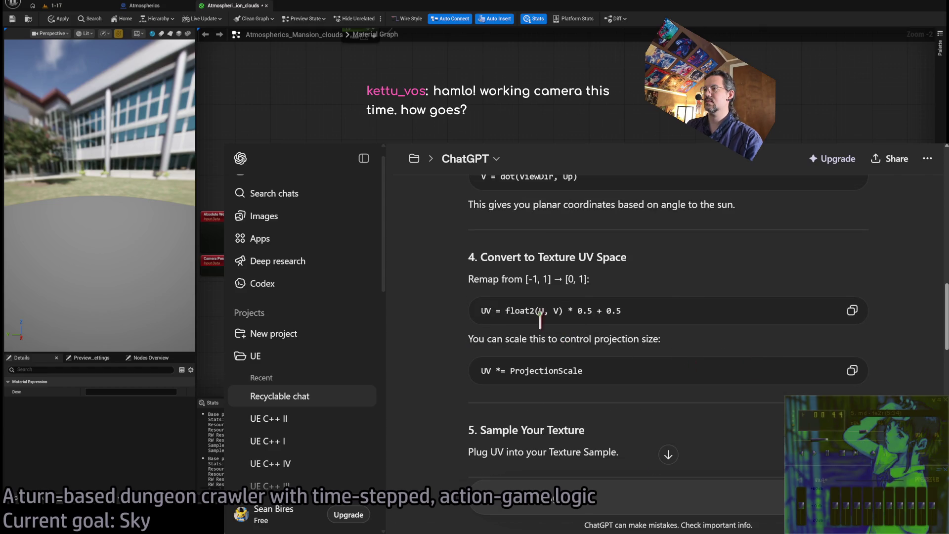
scroll(609, 405, "up", 3)
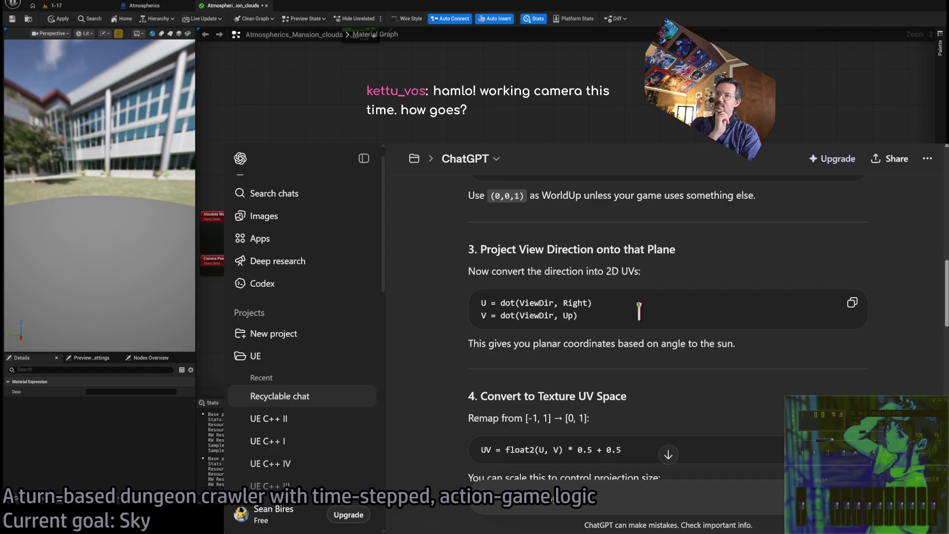
left_click(652, 51)
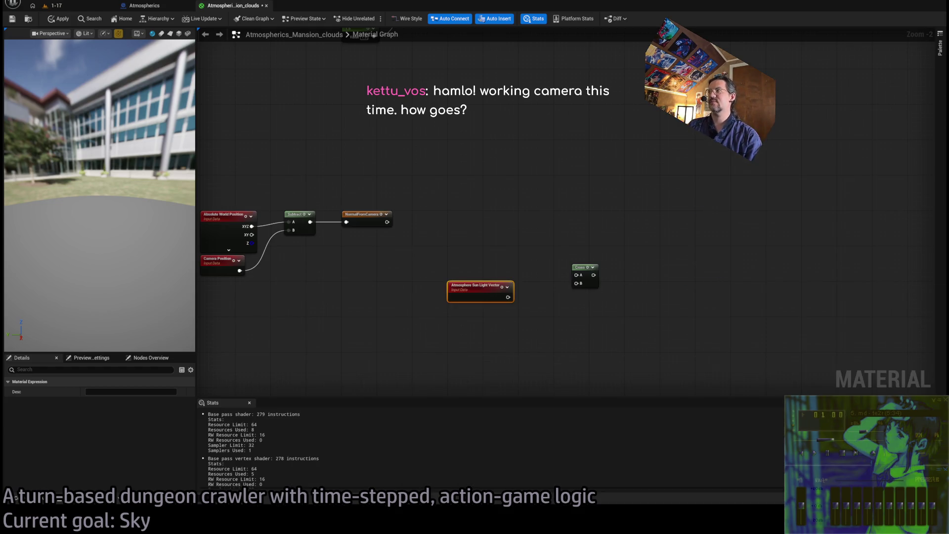
left_click(54, 6)
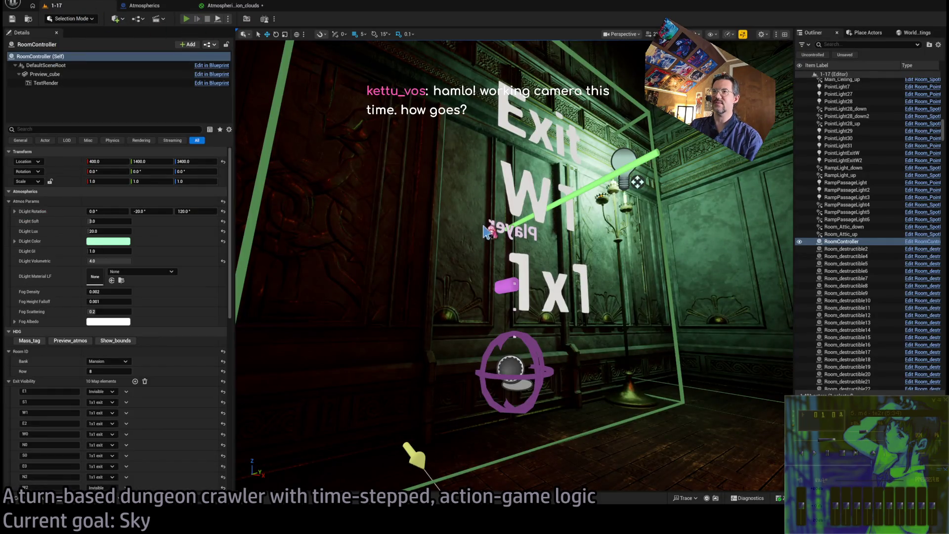
key("alt+p")
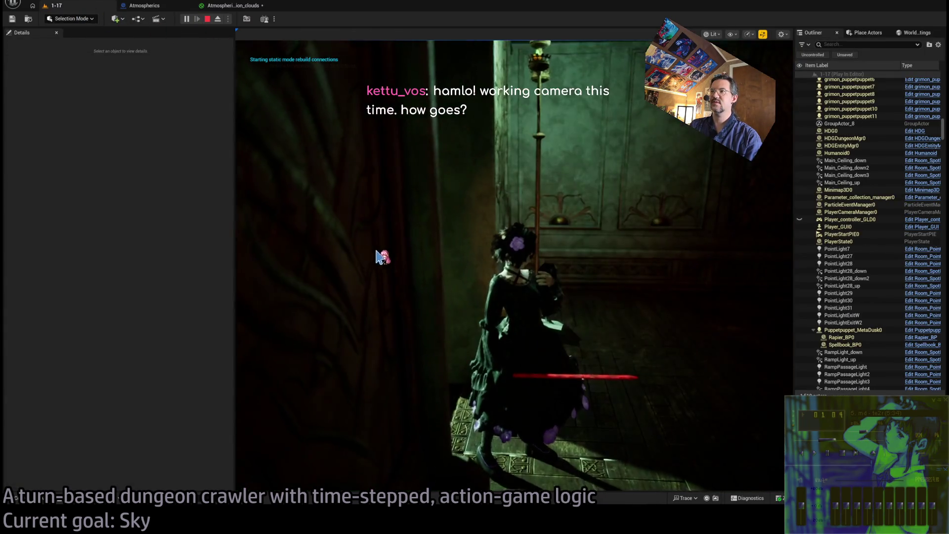
left_click(208, 19)
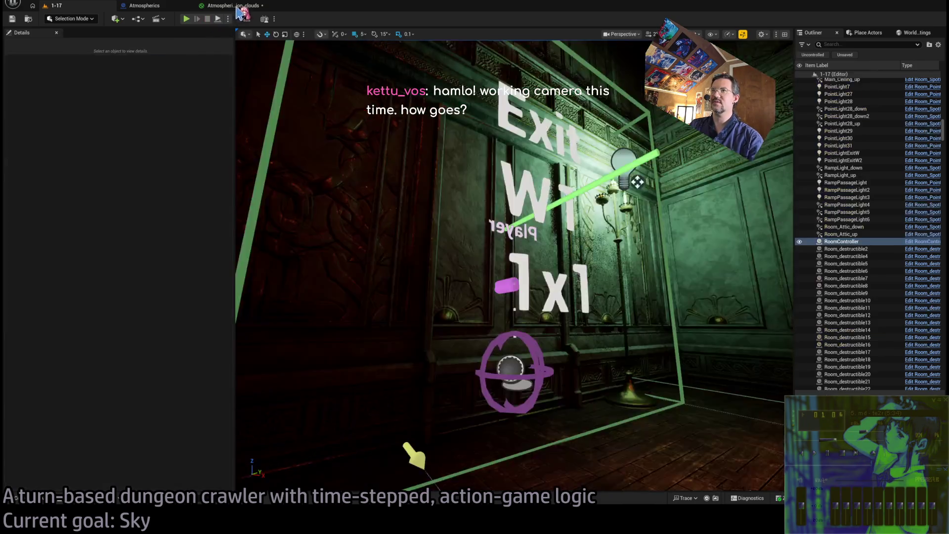
left_click(145, 5)
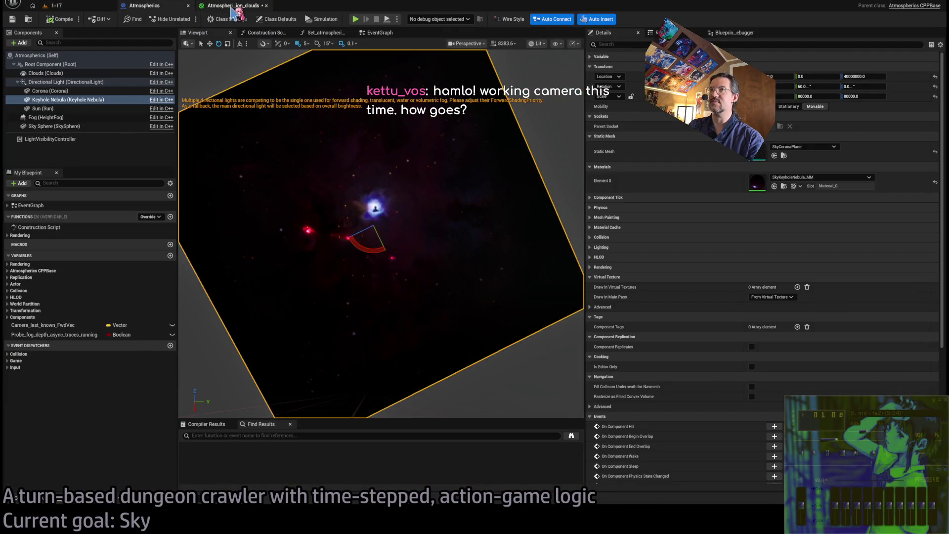
left_click(234, 6)
scroll(471, 186, "up", 3)
scroll(604, 201, "up", 2)
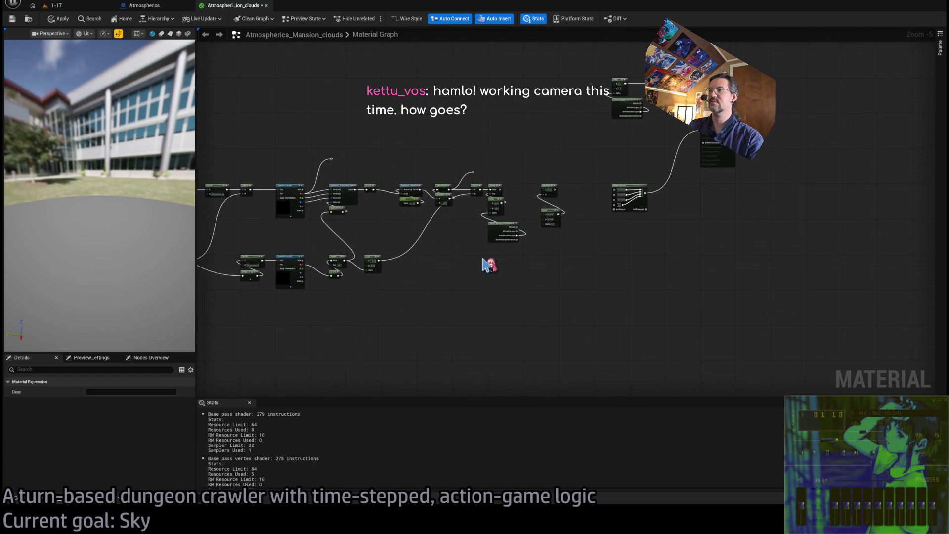
Step: Wire Power into Multiply's A input and Multiply's output into three Make Vector4 inputs
scroll(488, 265, "up", 1)
scroll(589, 205, "up", 1)
left_click_drag(390, 218, 595, 218)
left_click_drag(662, 223, 663, 222)
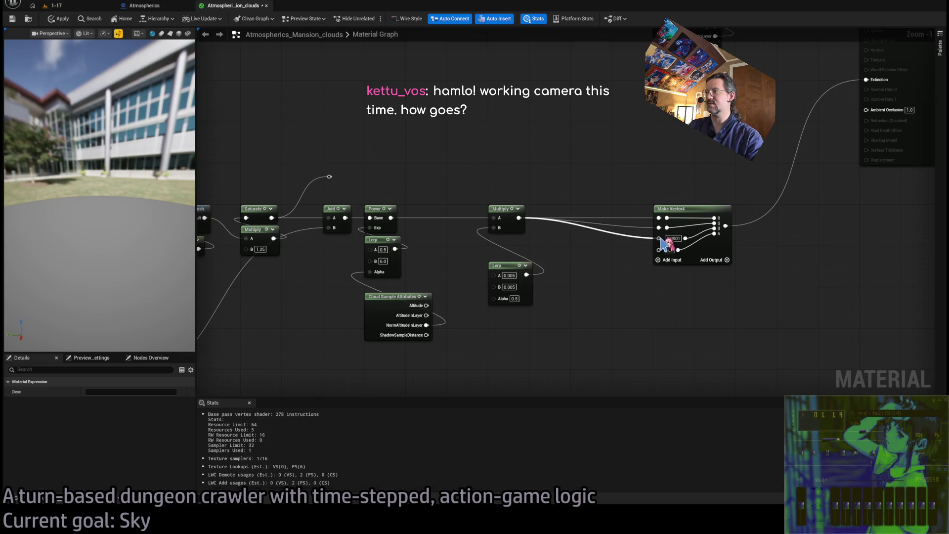
Step: Save the clouds material and switch to the 1-17 level editor
left_click(414, 138)
left_click(12, 18)
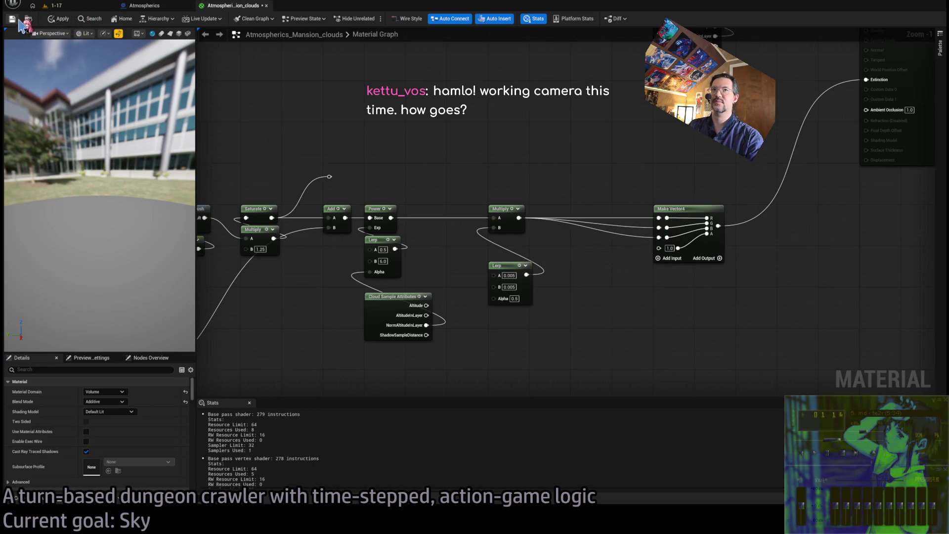
left_click(76, 7)
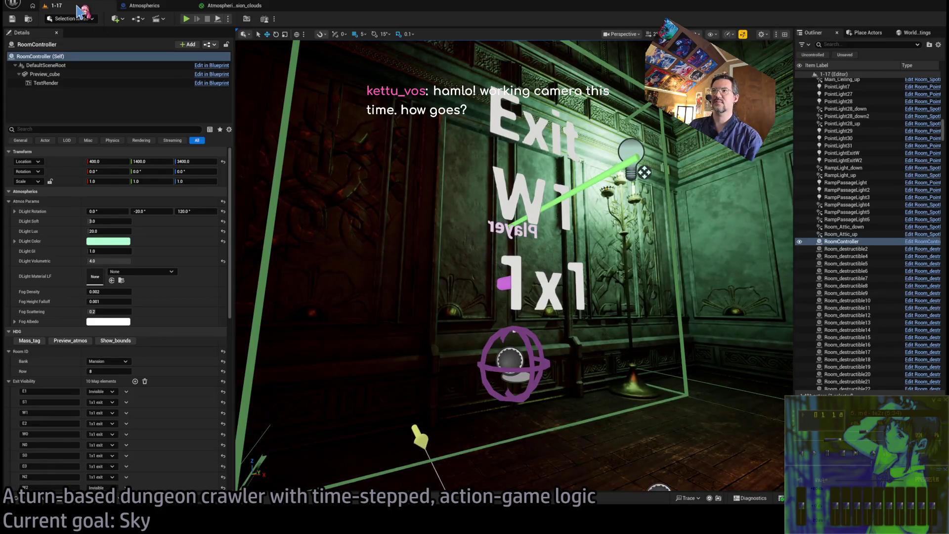
key("alt+p")
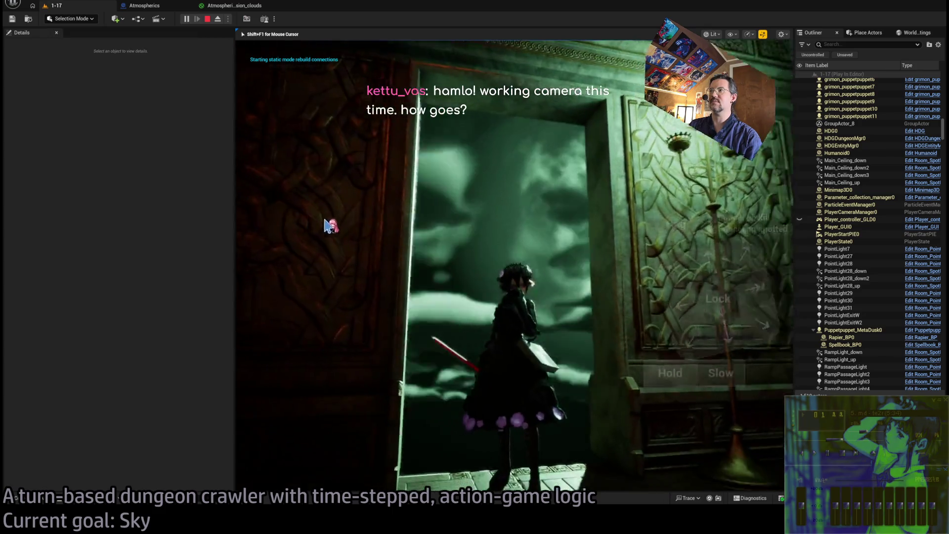
left_click(219, 20)
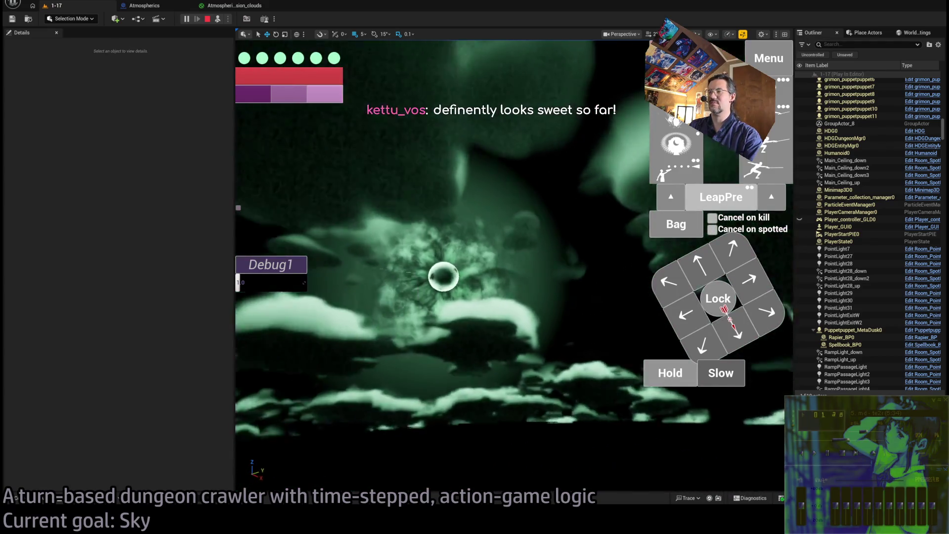
key("Escape")
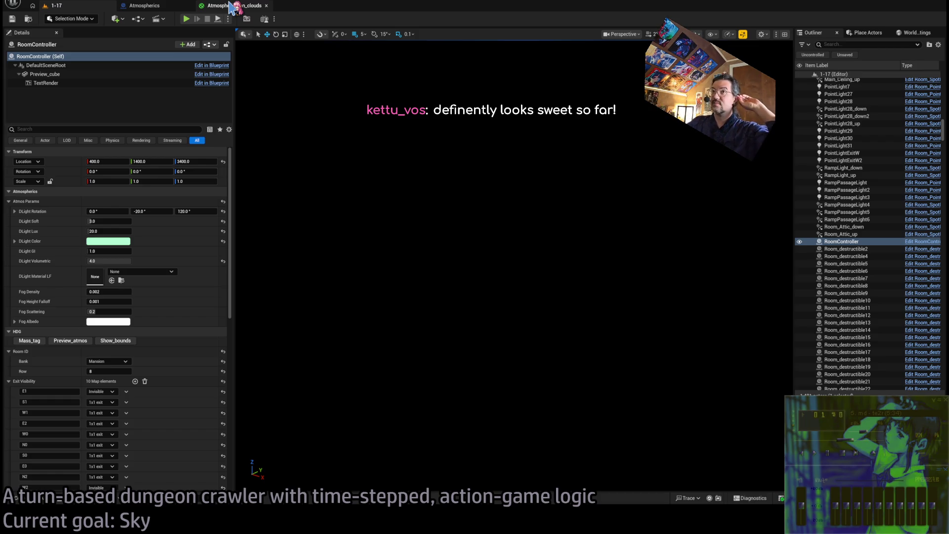
Step: Inspect the SkyDistortion texture from the Atmospherics assets, then return to the clouds material graph
left_click(231, 7)
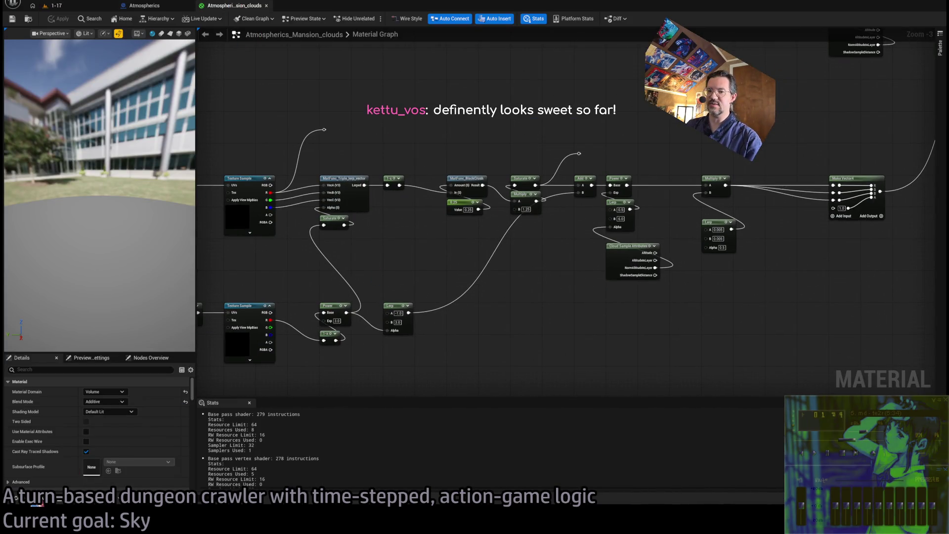
left_click(37, 503)
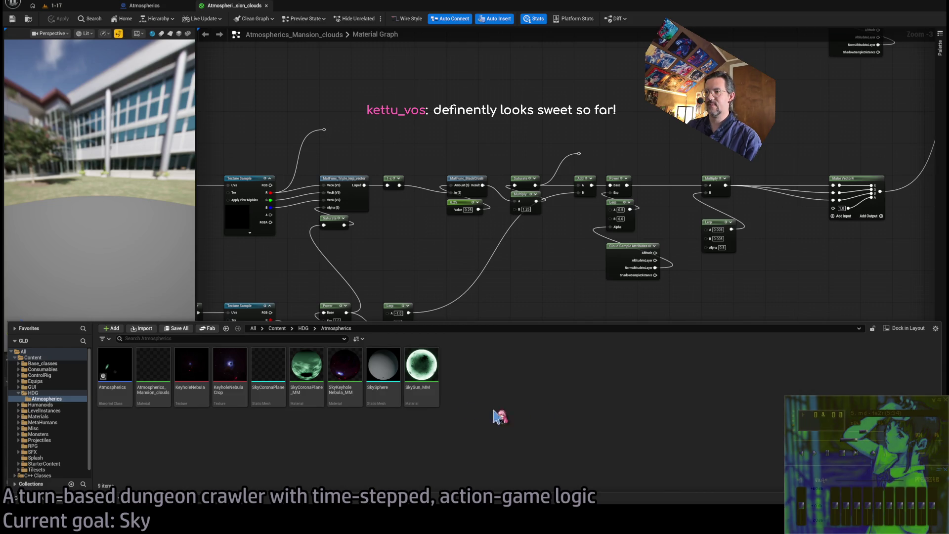
scroll(371, 271, "up", 10)
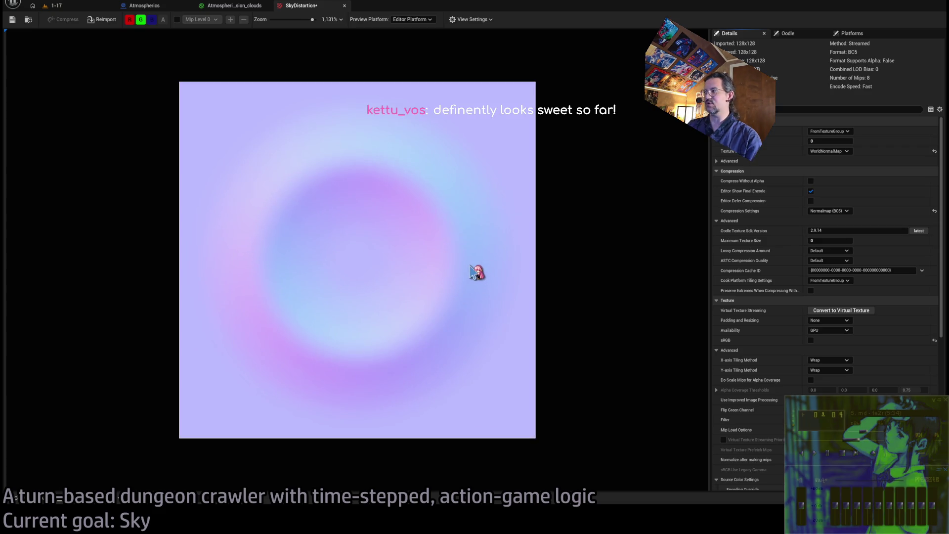
scroll(477, 272, "down", 2)
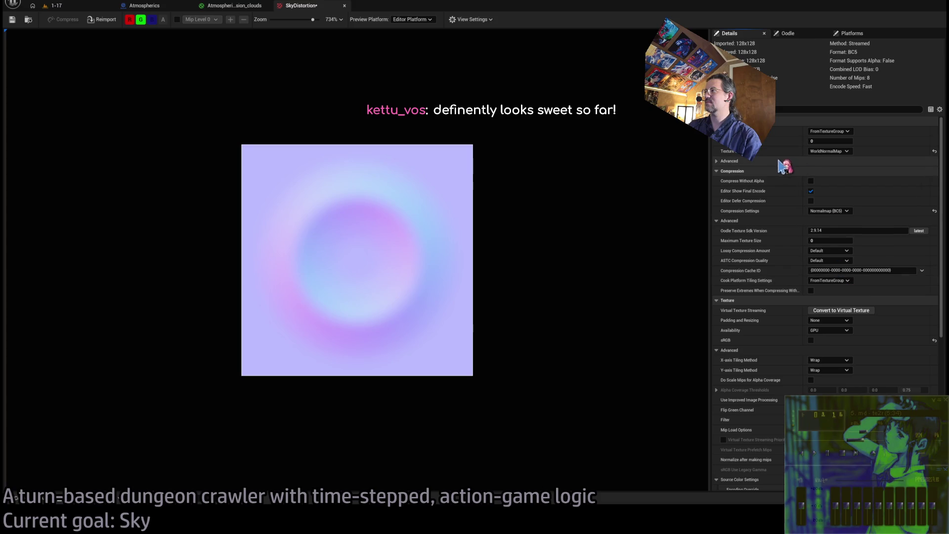
left_click(67, 7)
left_click(215, 6)
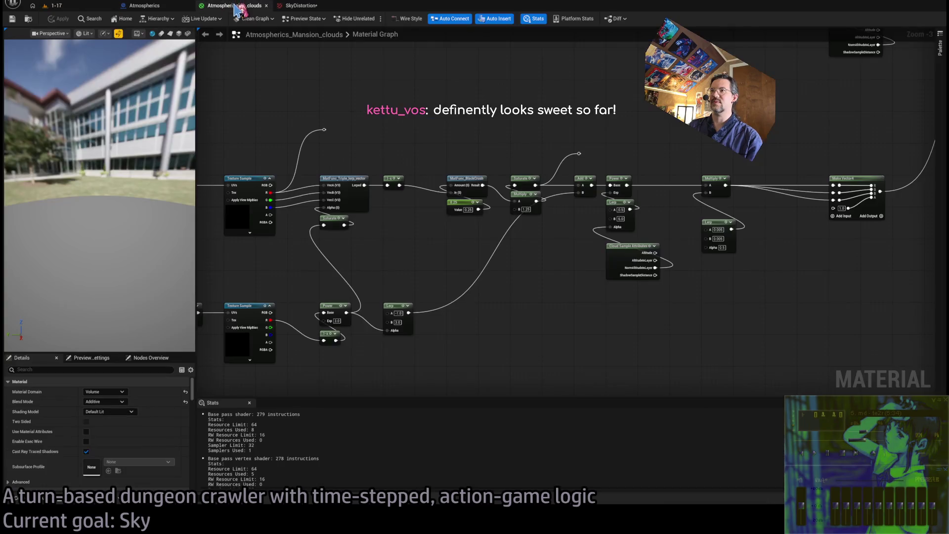
Step: Frame and select the NormalFromCamera and Atmosphere Sun Light Vector nodes in the clouds graph
scroll(313, 209, "down", 5)
mouse_move(299, 223)
left_mouse_down()
mouse_move(492, 223)
mouse_move(534, 149)
left_mouse_up()
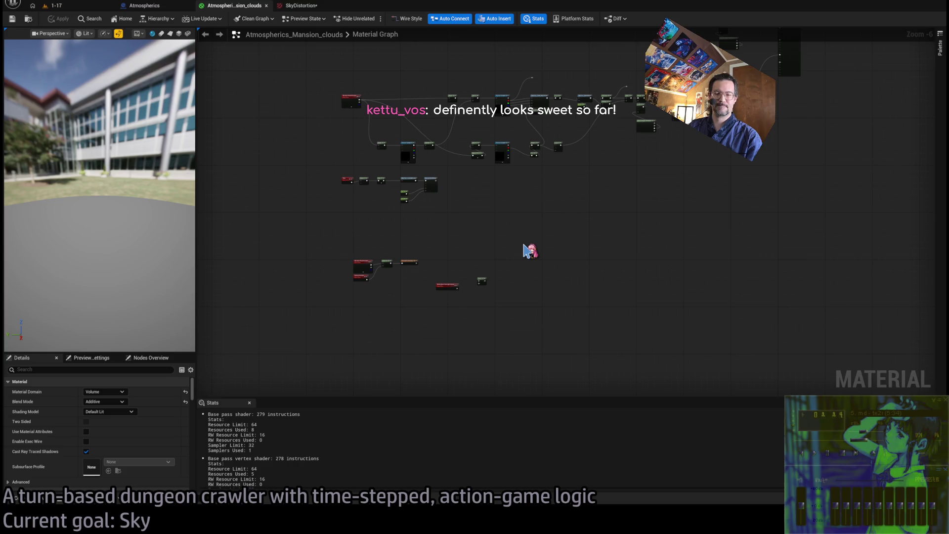
scroll(478, 279, "up", 7)
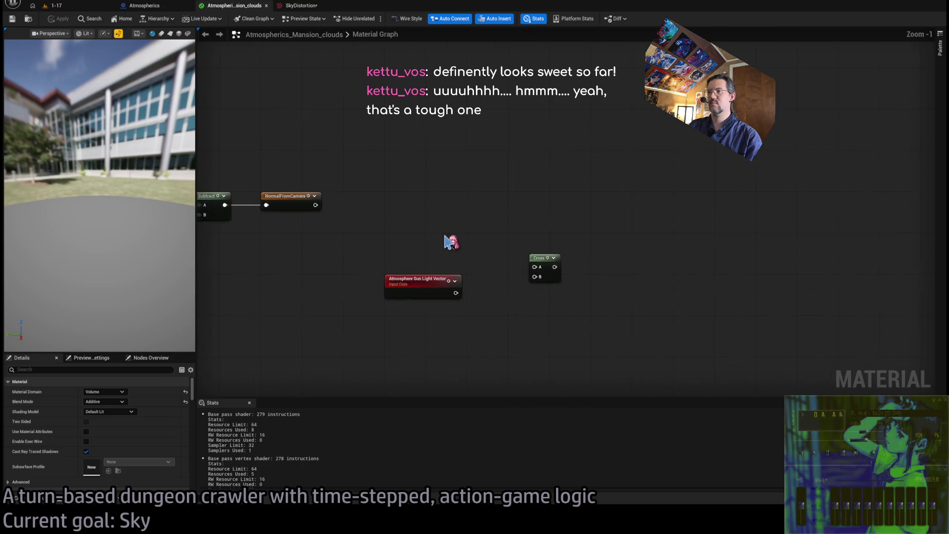
left_click(418, 201)
left_click_drag(570, 267, 526, 270)
left_click(512, 304)
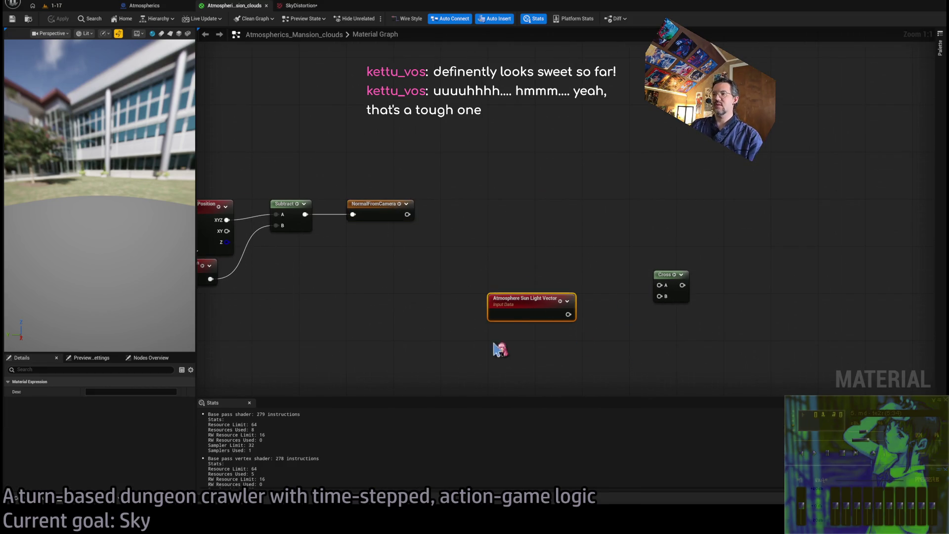
Step: Bring up ChatGPT's answer at step 3's U and V dot-product formulas
key("alt+Tab")
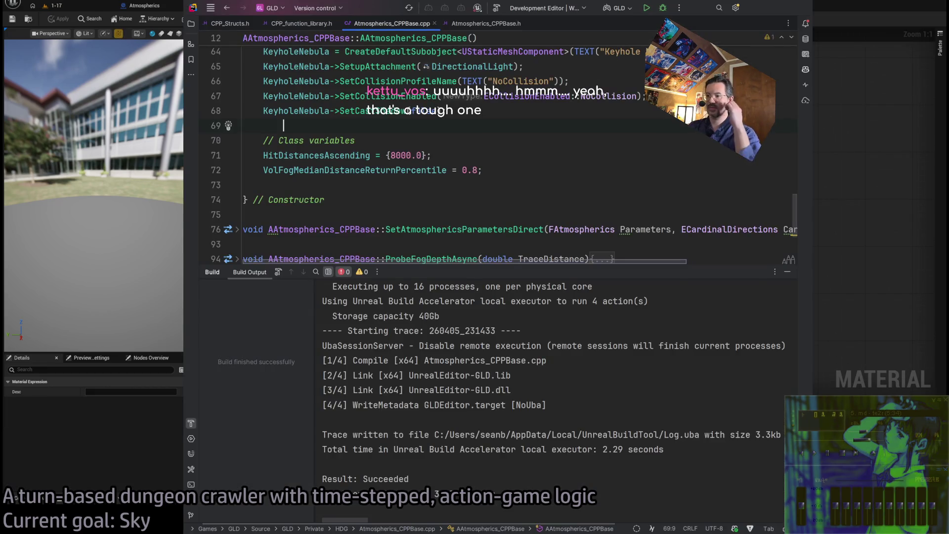
key("alt+Tab")
key("alt+Tab")
scroll(515, 348, "up", 2)
scroll(515, 348, "down", 2)
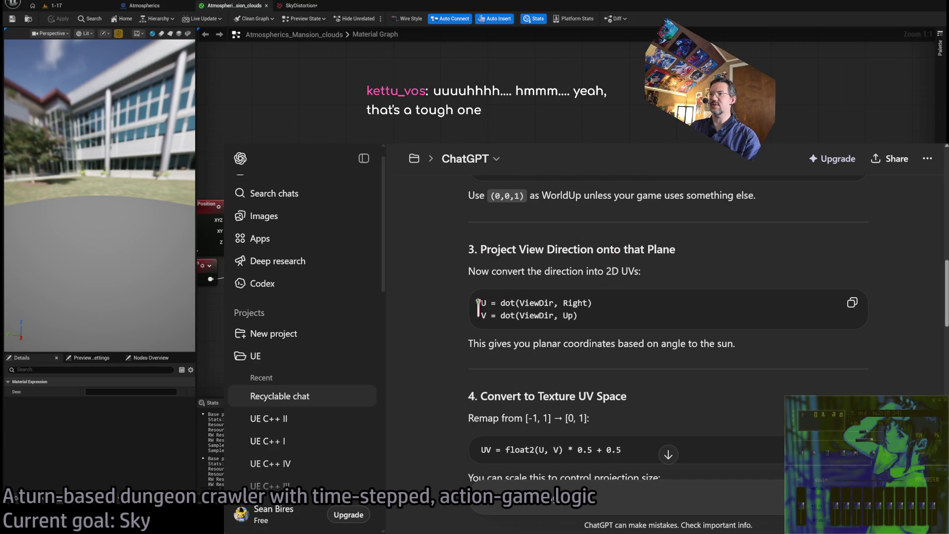
Step: Check ChatGPT's section 2 basis formulas, then wire Atmosphere Sun Light Vector into Cross's A input
scroll(478, 308, "up", 3)
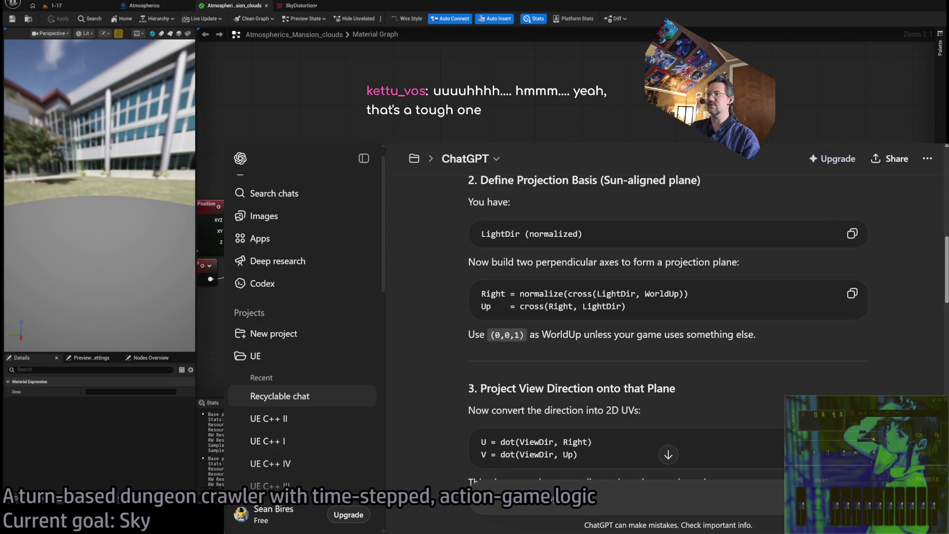
key("alt+Tab")
mouse_move(555, 299)
left_mouse_down()
mouse_move(555, 264)
mouse_move(660, 285)
left_mouse_up()
left_click_drag(489, 329, 485, 329)
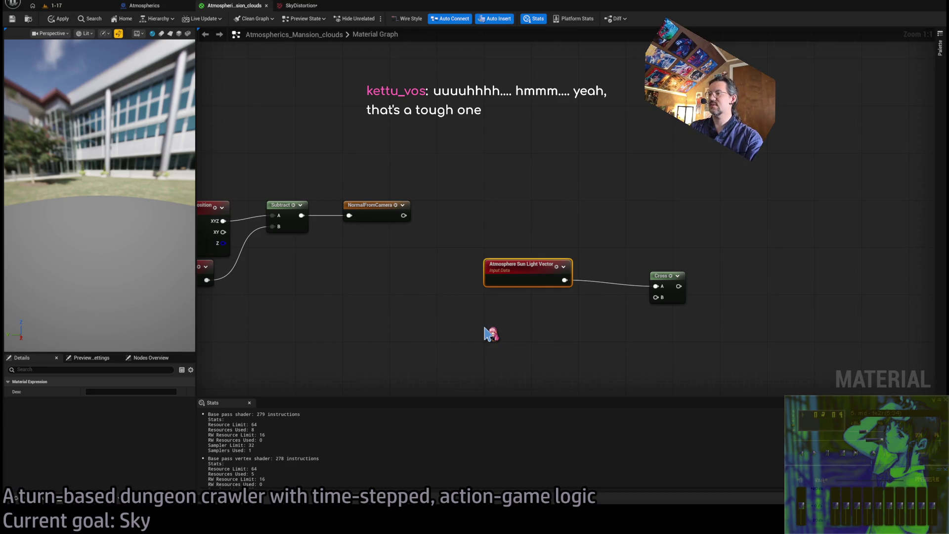
Step: Paste a Make Vector3 into Cross's B input and group Cross beside the sun vector node
left_click(481, 333)
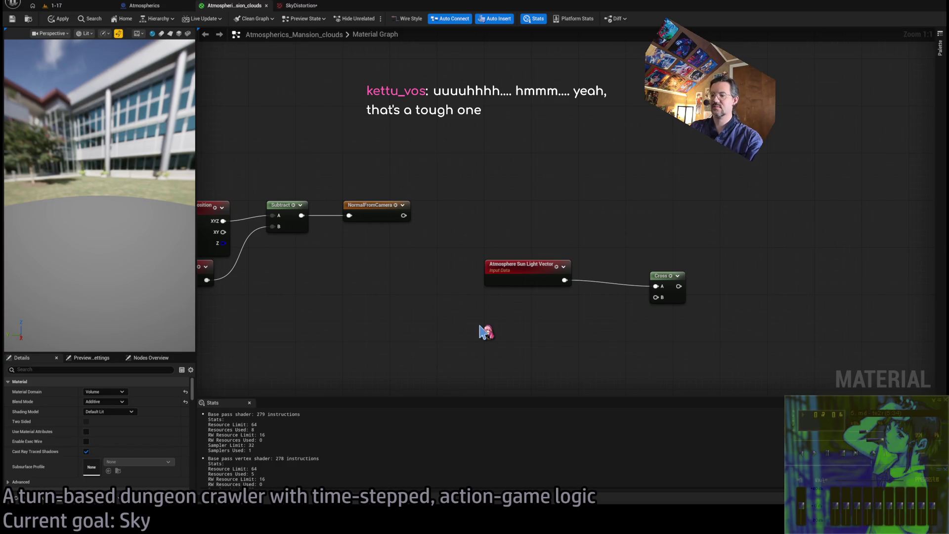
key("ctrl+v")
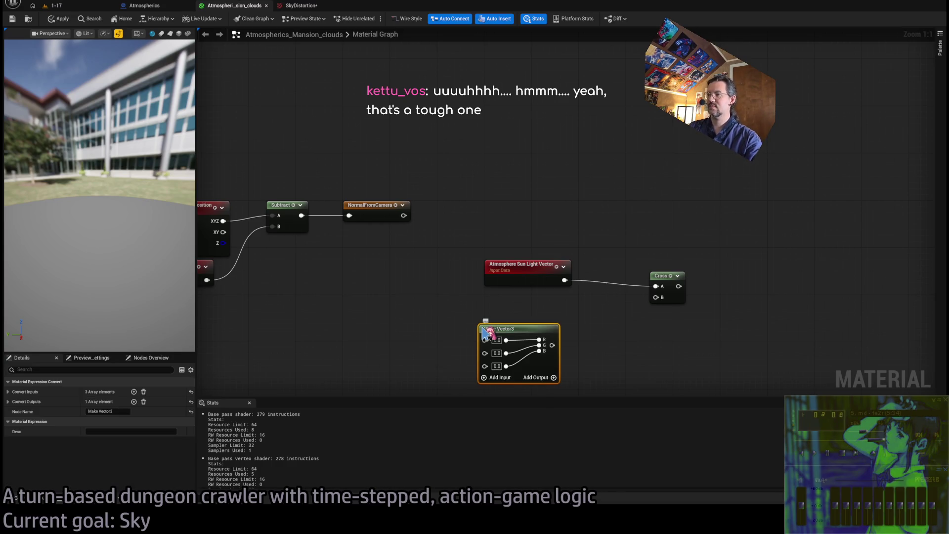
left_click_drag(553, 345, 656, 297)
left_click_drag(523, 339, 528, 309)
mouse_move(652, 275)
left_mouse_down()
mouse_move(589, 264)
mouse_move(507, 341)
left_mouse_up()
left_click_drag(519, 275, 519, 263)
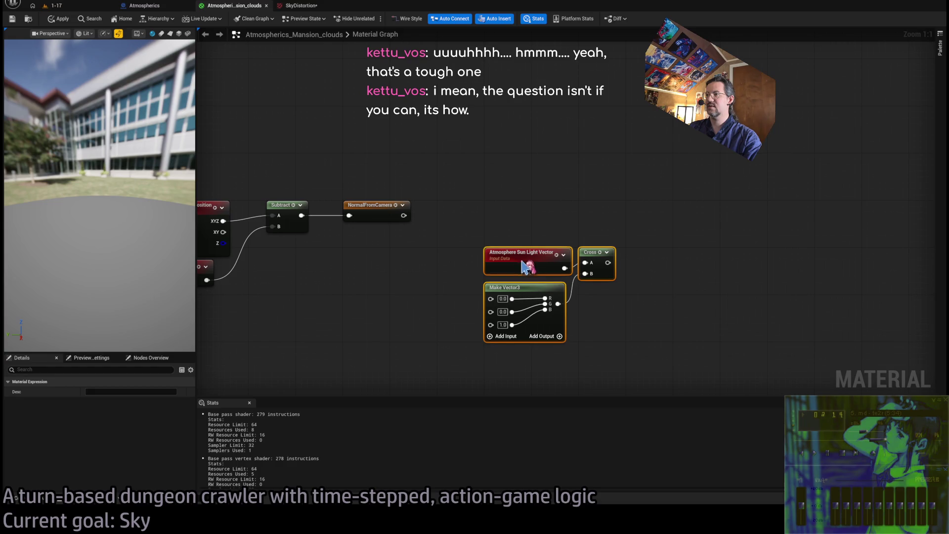
left_click(656, 315)
left_click_drag(673, 275, 632, 238)
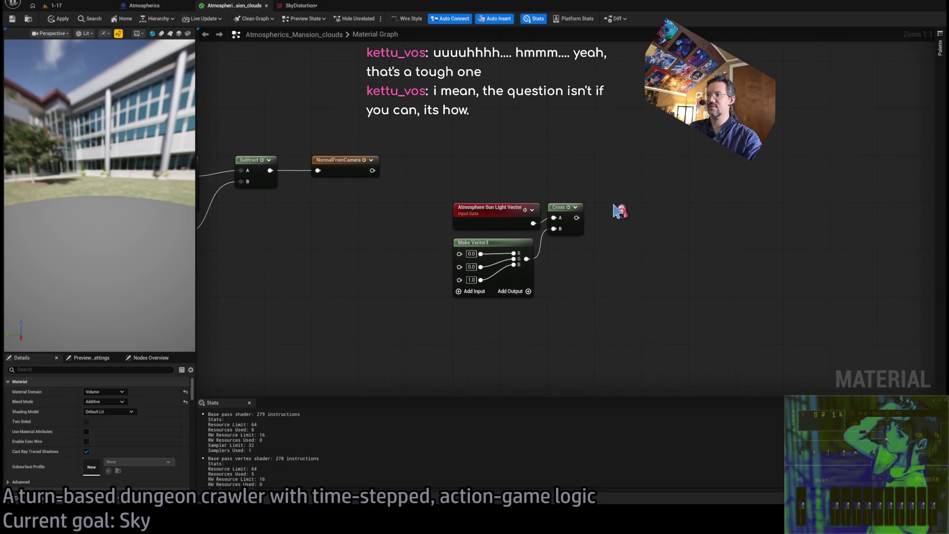
Step: Duplicate the Cross node and feed the Right result and second vector into the new cross product
left_click(564, 208)
key("ctrl+c")
key("ctrl+v")
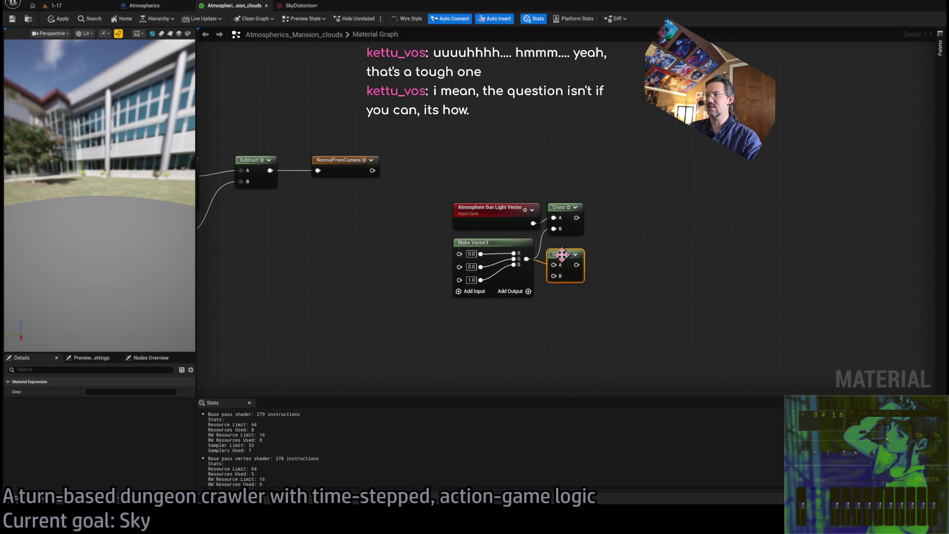
key("alt+Tab")
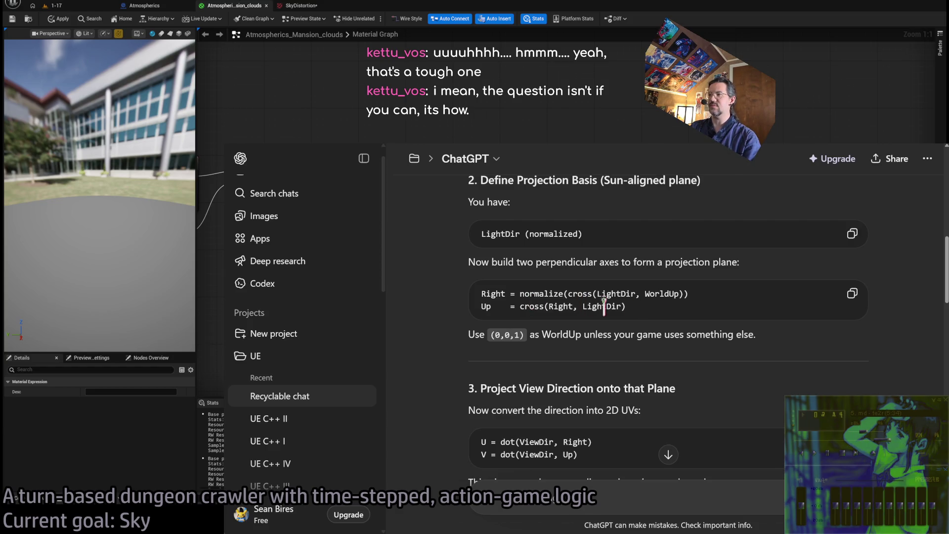
key("alt+Tab")
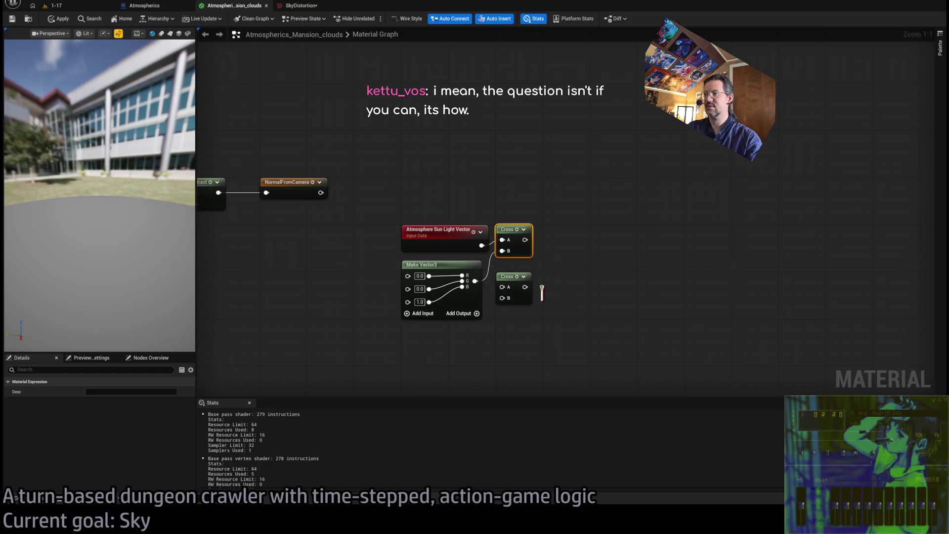
mouse_move(509, 276)
left_mouse_down()
mouse_move(573, 236)
mouse_move(553, 237)
left_mouse_up()
left_click_drag(475, 281, 550, 250)
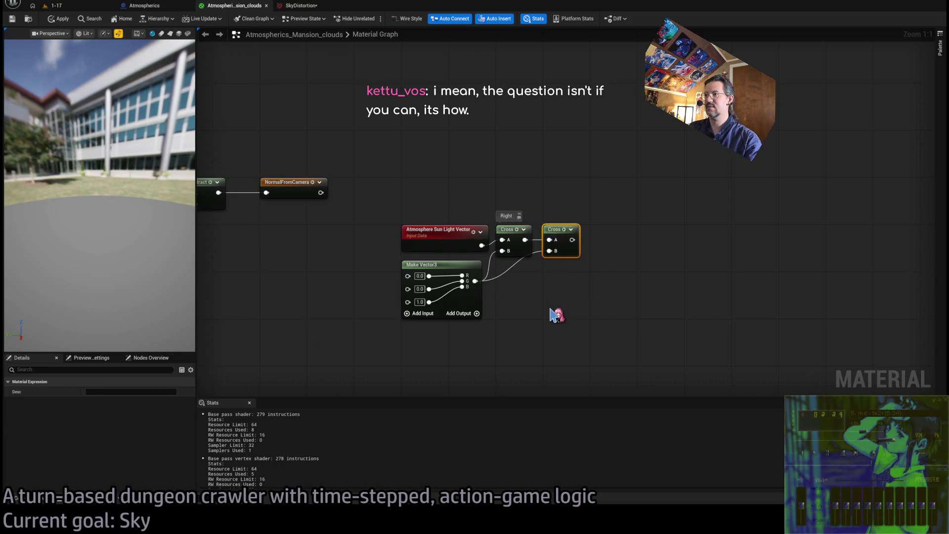
Step: Label the second cross product 'Up' and stack the Right cross product below it
left_click(577, 304)
left_click(559, 235)
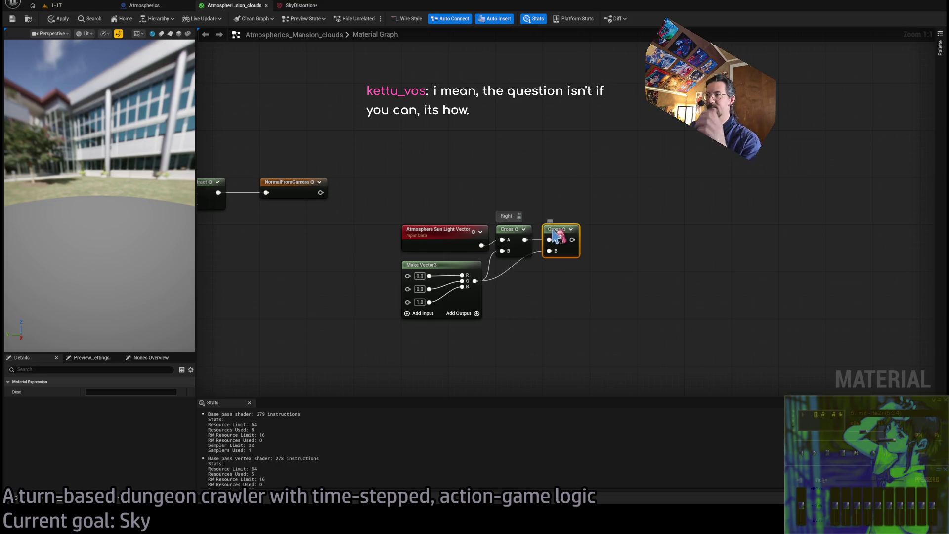
left_click(585, 297)
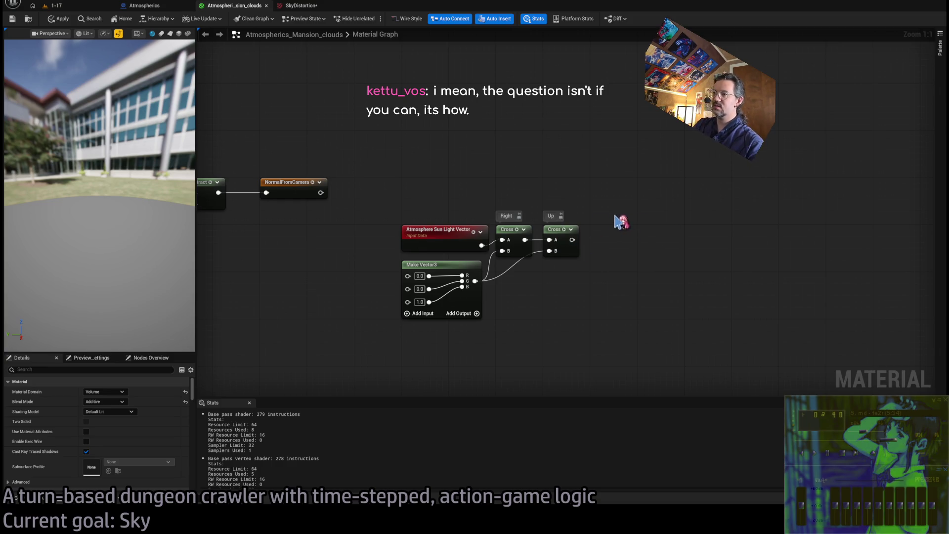
left_click_drag(512, 239, 559, 287)
mouse_move(599, 216)
left_mouse_down()
mouse_move(529, 328)
mouse_move(520, 315)
mouse_move(462, 309)
left_mouse_up()
left_click(518, 311)
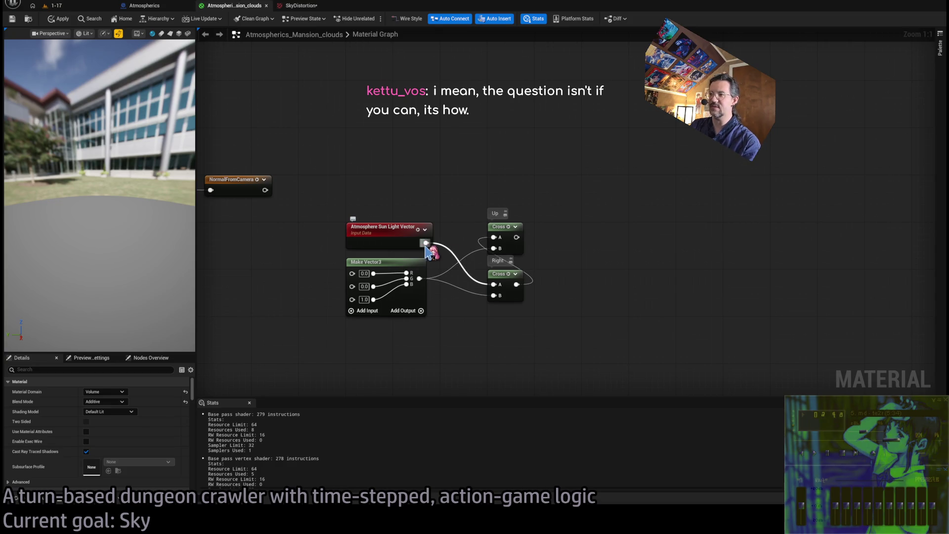
left_click_drag(568, 237, 526, 326)
left_click(531, 326)
left_click(509, 244)
left_click_drag(579, 229, 479, 339)
left_click(443, 378)
key("alt+Tab")
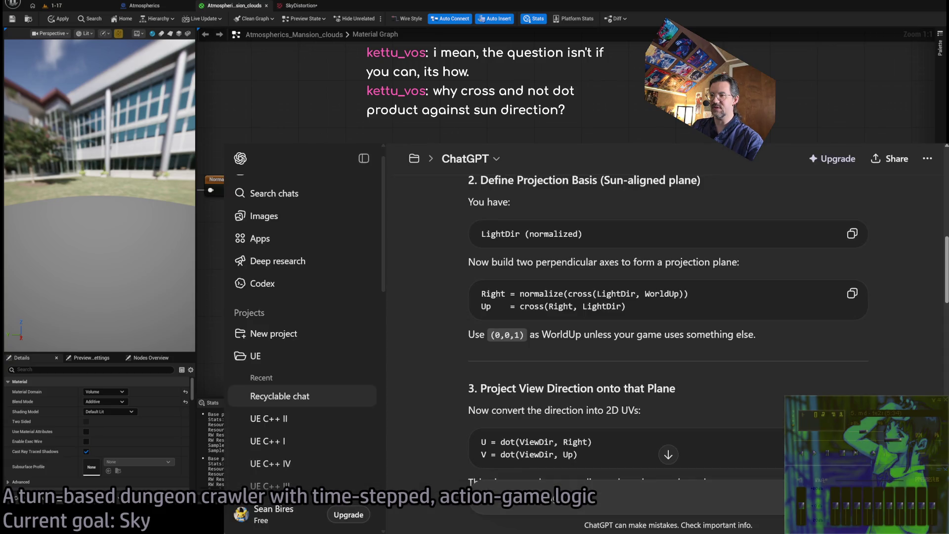
scroll(442, 371, "down", 1)
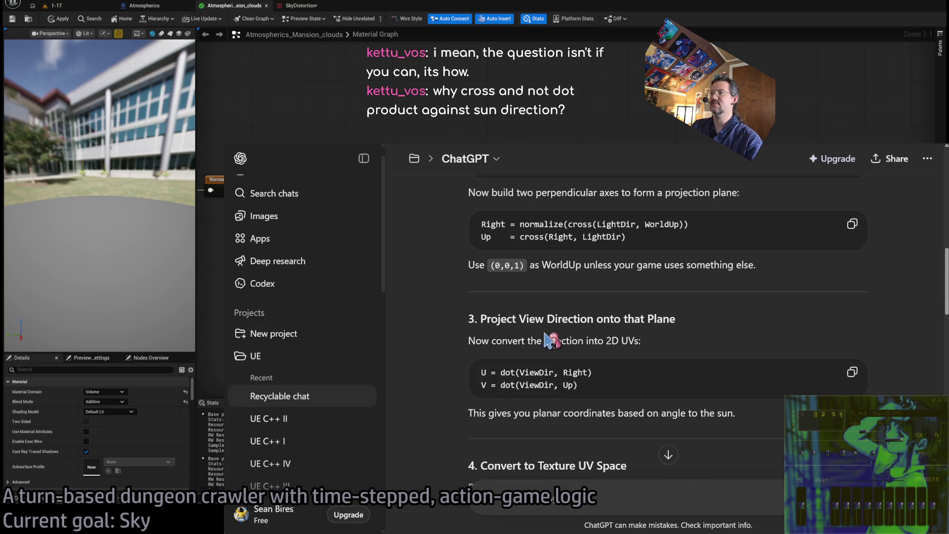
left_click_drag(480, 319, 665, 317)
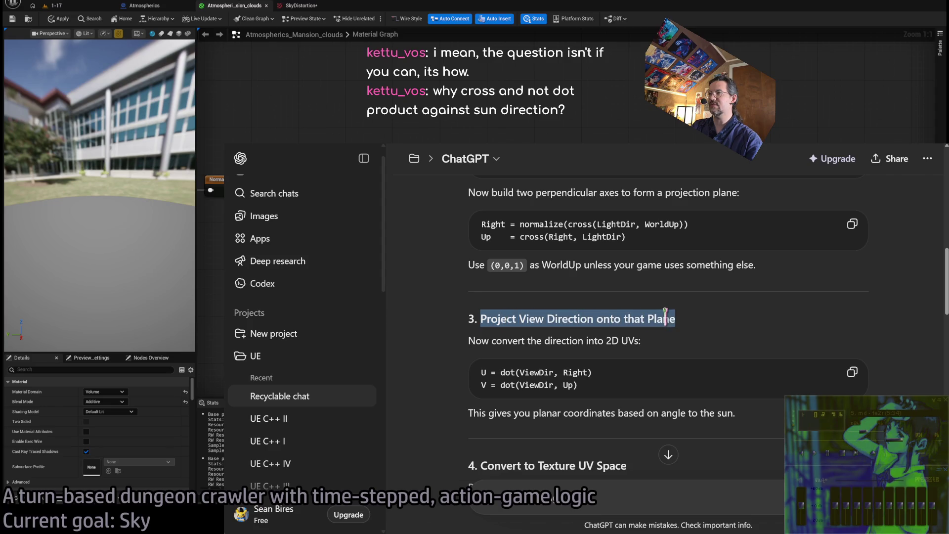
left_click(660, 336)
double_click(482, 341)
left_click_drag(482, 342, 689, 343)
left_click(689, 343)
key("alt+Tab")
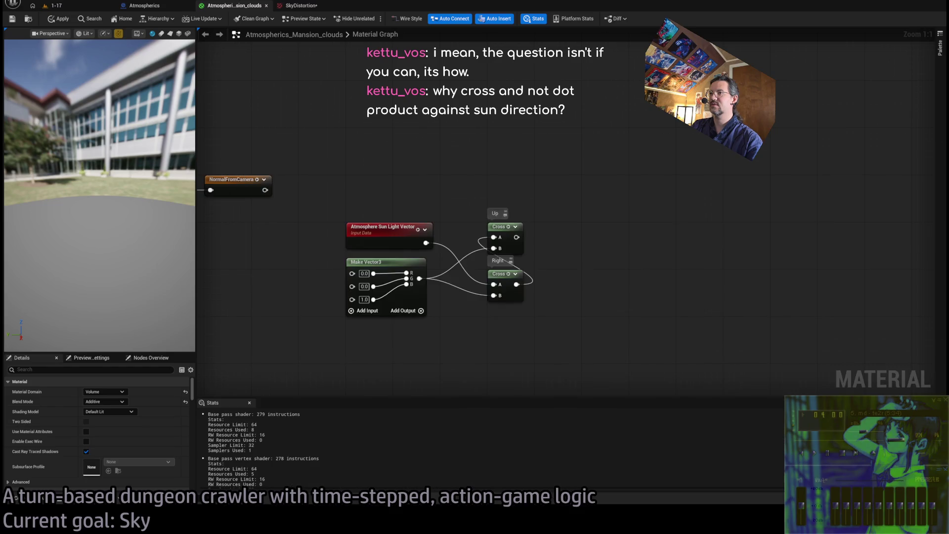
left_click(463, 197)
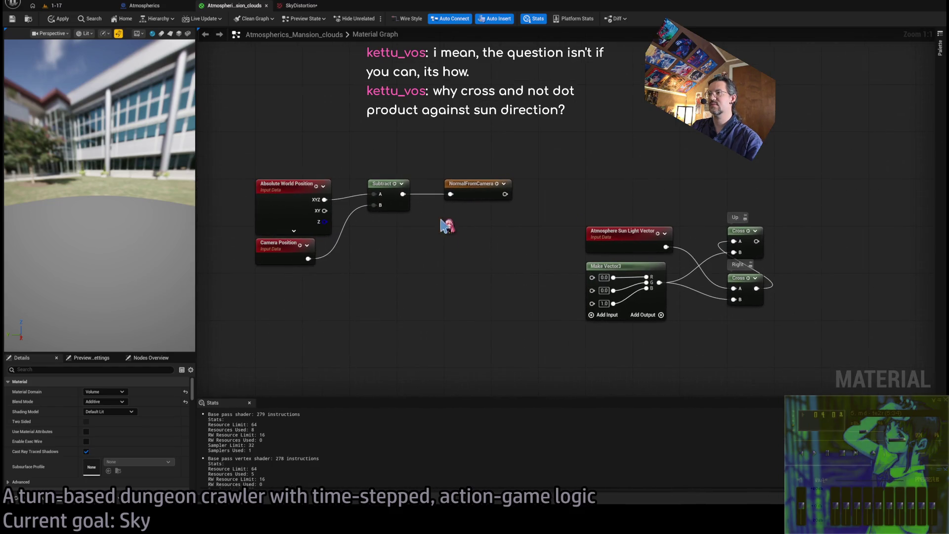
Step: Delete the NormalFromCamera node and shift the position, camera and Subtract nodes right
left_click_drag(451, 203, 312, 249)
mouse_move(494, 194)
left_mouse_down()
mouse_move(550, 366)
mouse_move(794, 356)
mouse_move(733, 367)
mouse_move(720, 388)
left_mouse_up()
left_click_drag(642, 282, 548, 339)
key("Delete")
left_click_drag(548, 267, 346, 361)
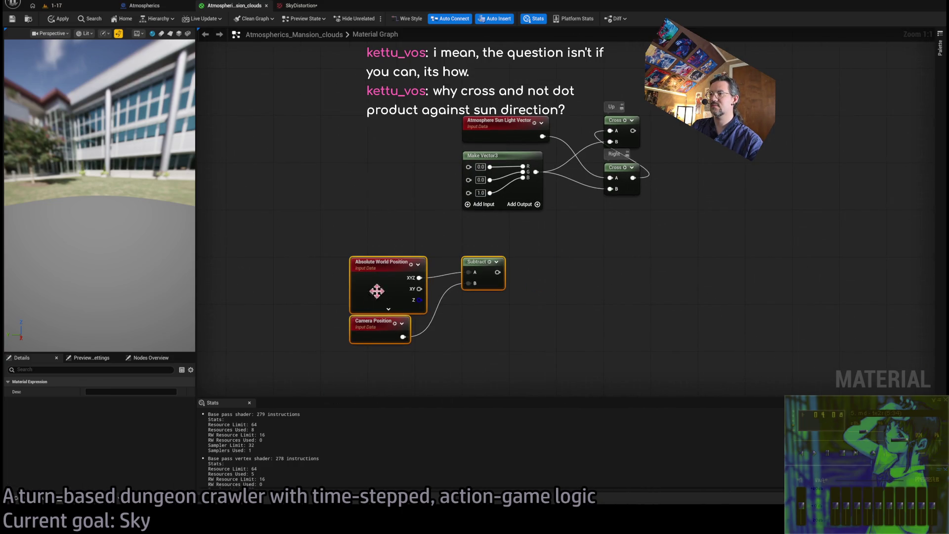
left_click_drag(453, 275, 507, 270)
left_click(559, 260)
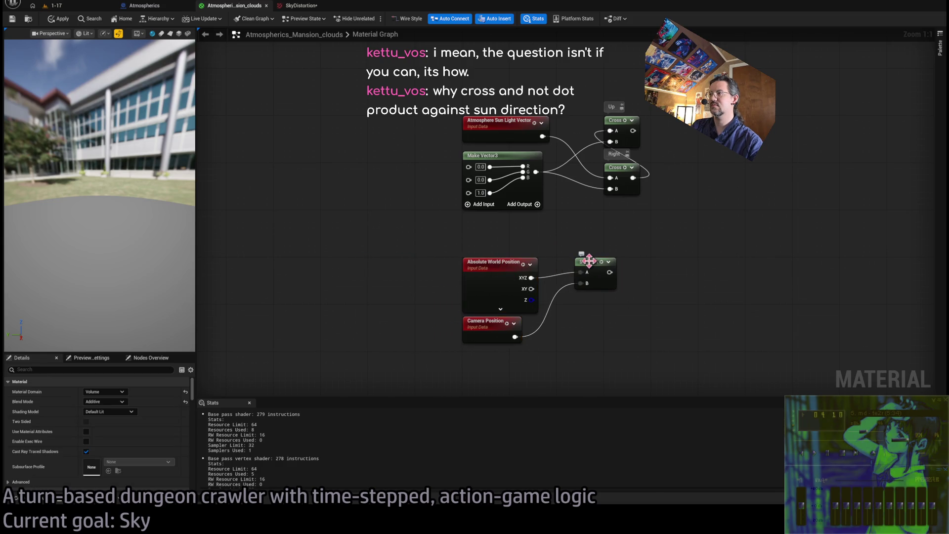
Step: Normalize the Subtract result, labelled 'View from camera', and raise both nodes together
mouse_move(594, 263)
left_mouse_down()
mouse_move(623, 309)
mouse_move(606, 284)
mouse_move(612, 272)
mouse_move(609, 283)
left_mouse_up()
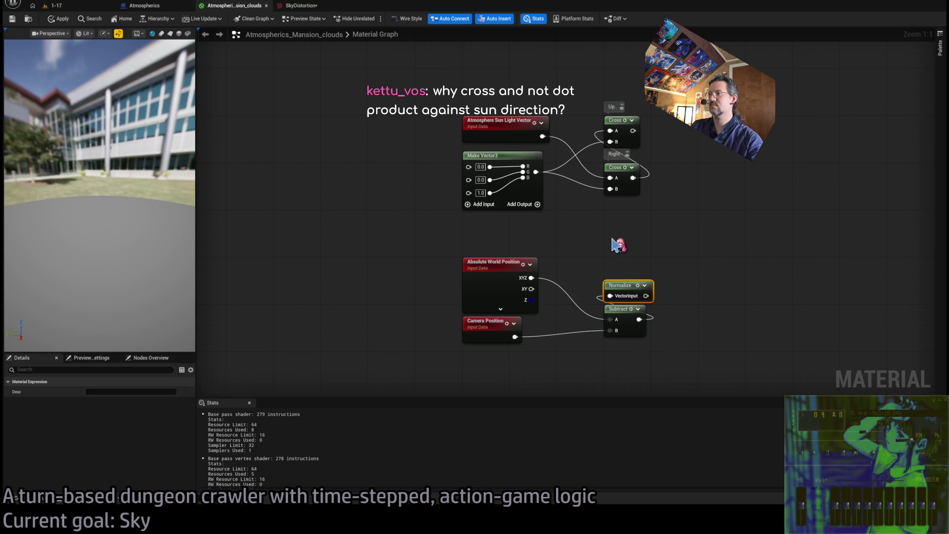
left_click(617, 244)
left_click(615, 287)
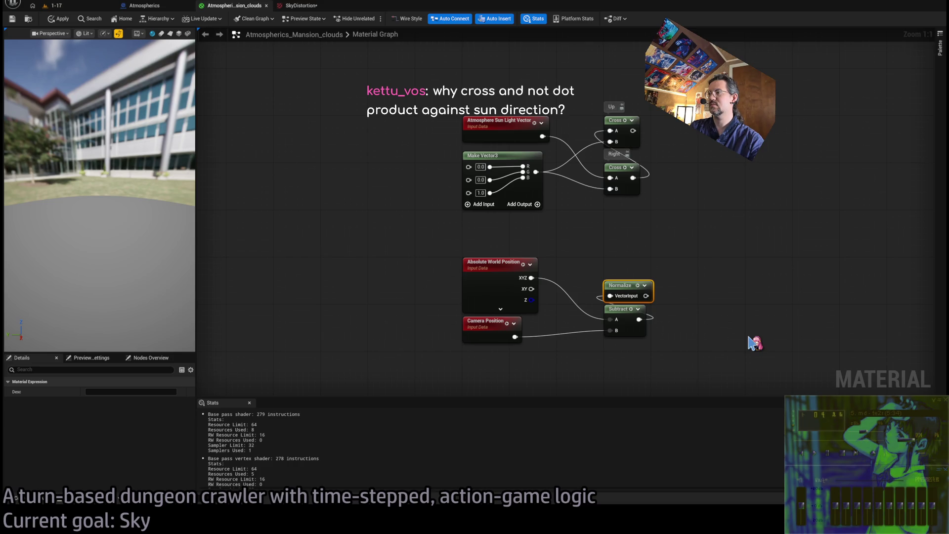
left_click(610, 328, "shift")
left_click_drag(632, 285, 633, 261)
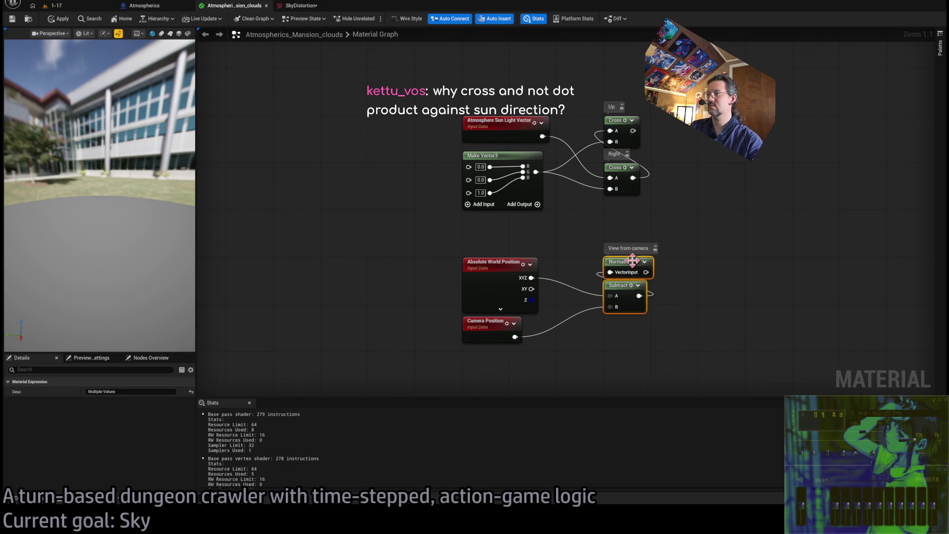
left_click(721, 270)
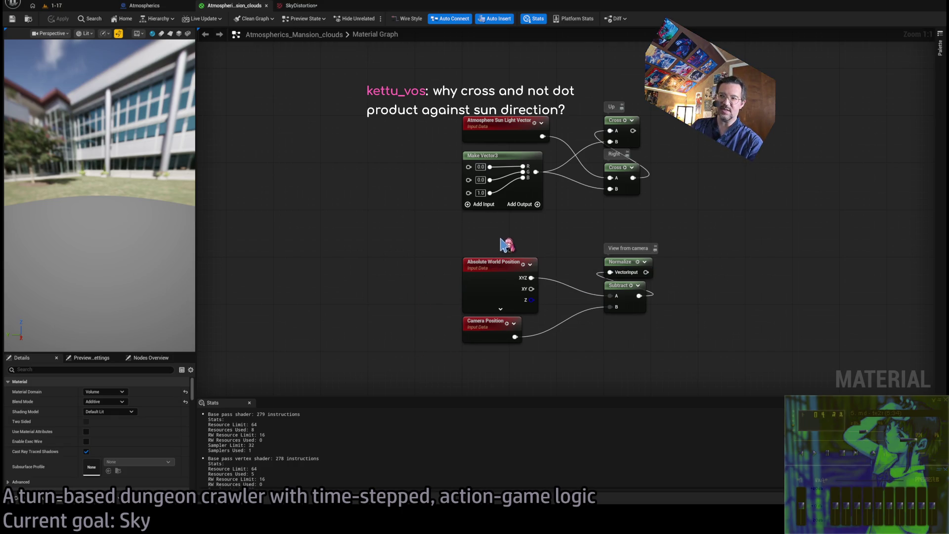
left_click_drag(560, 239, 442, 266)
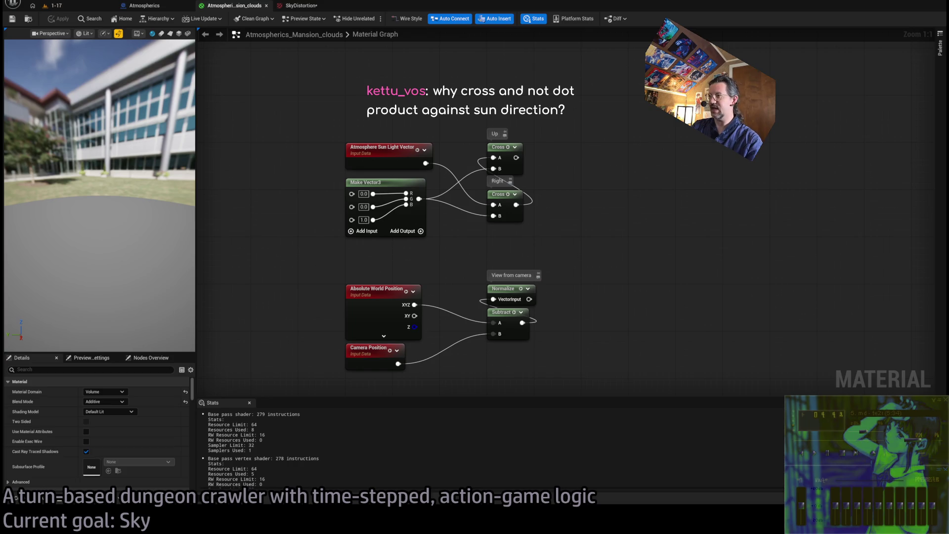
Step: Create a Dot node with the normalized view direction in its A input, then duplicate it
key("alt+Tab")
scroll(418, 430, "down", 4)
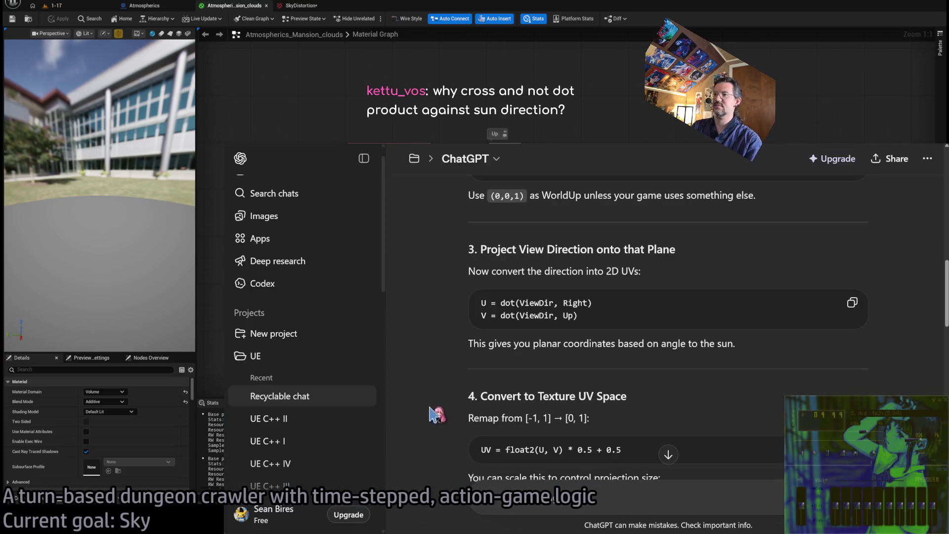
scroll(434, 375, "up", 3)
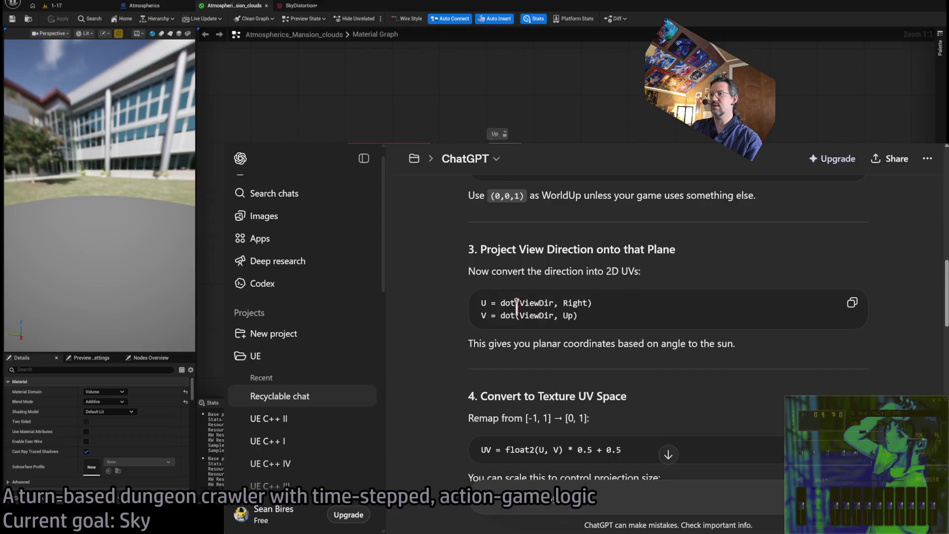
key("alt+Tab")
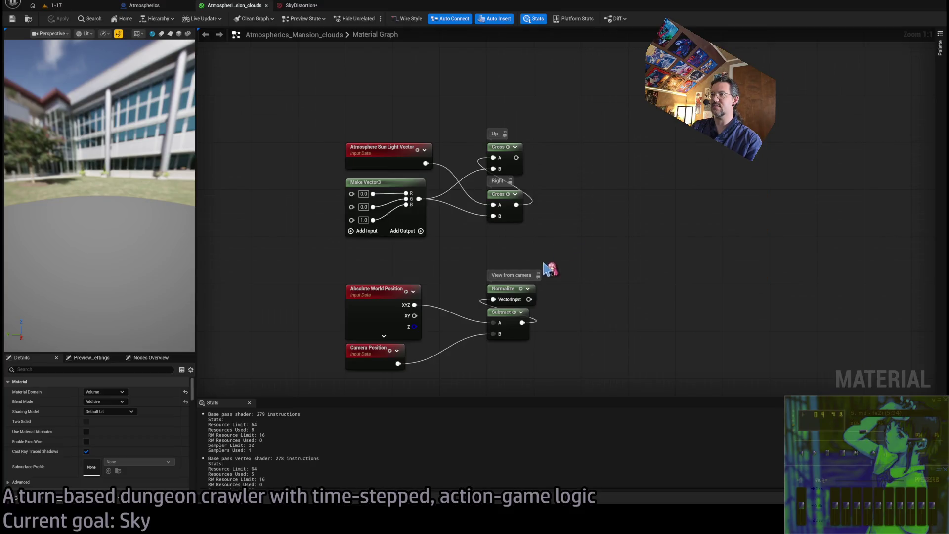
left_click_drag(530, 299, 629, 212)
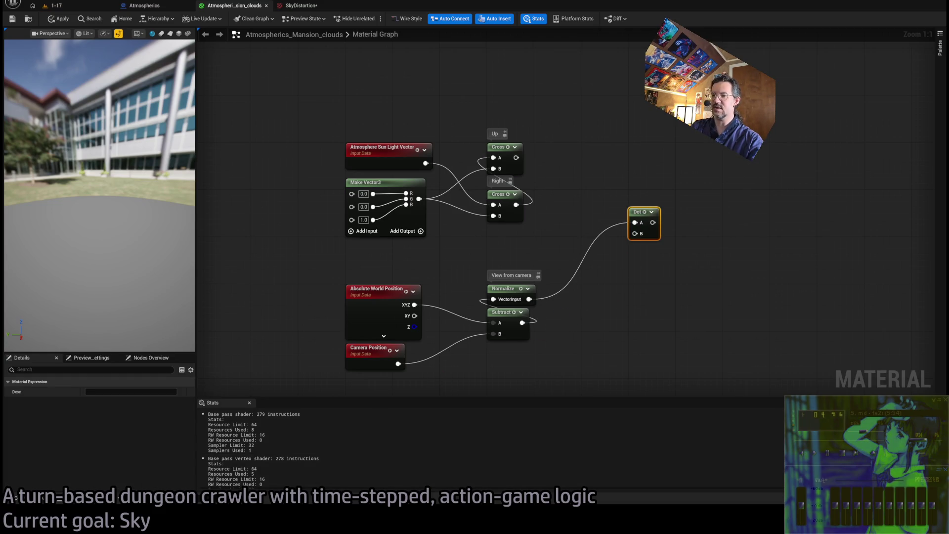
key("alt+Tab")
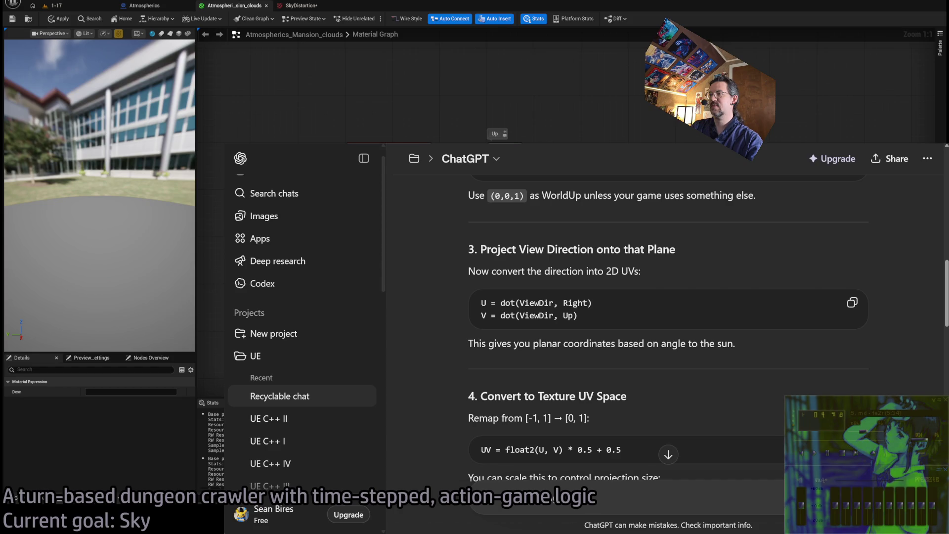
key("alt+Tab")
left_click(634, 223, "alt")
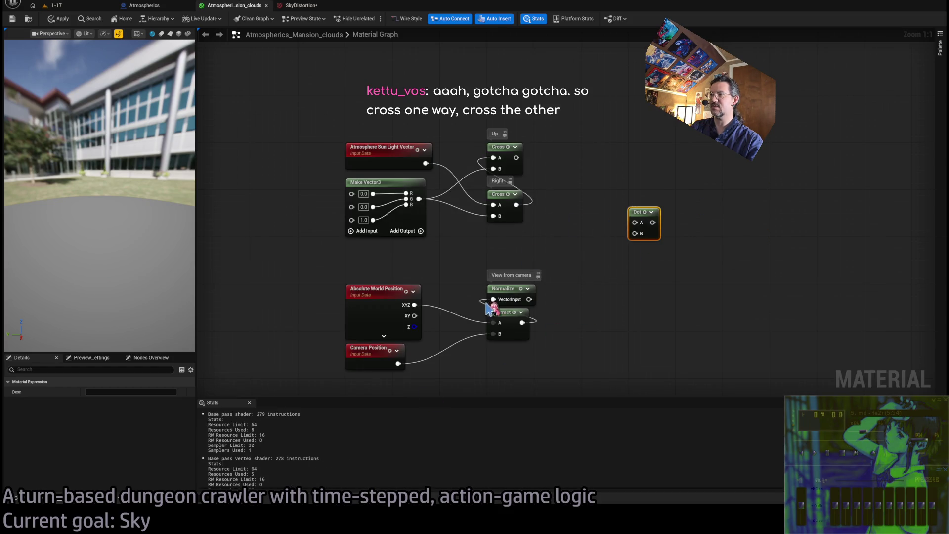
mouse_move(529, 299)
left_mouse_down()
mouse_move(643, 223)
mouse_move(635, 223)
left_mouse_up()
key("ctrl+d")
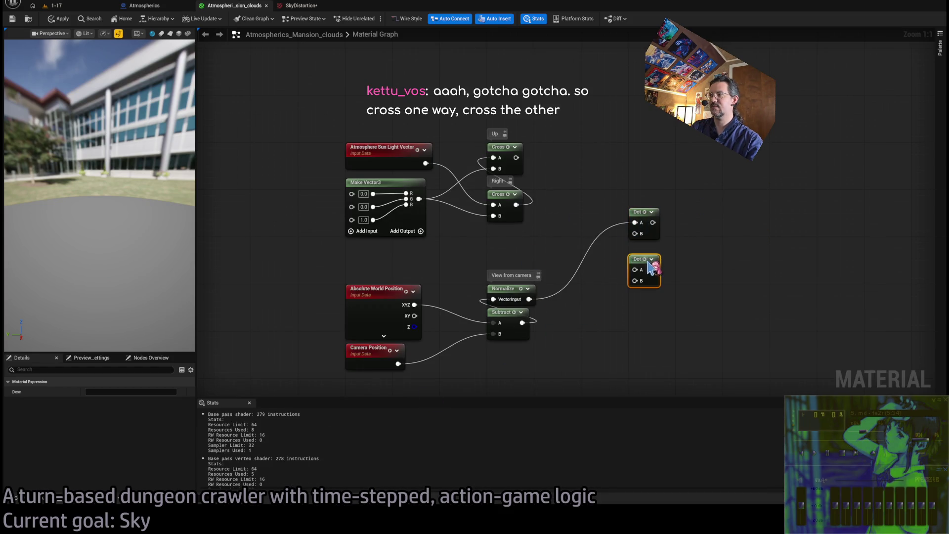
Step: Wire the Right axis into the first Dot, and the Up axis and view direction into the second
mouse_move(517, 158)
left_mouse_down()
mouse_move(577, 191)
mouse_move(627, 236)
mouse_move(568, 120)
left_mouse_up()
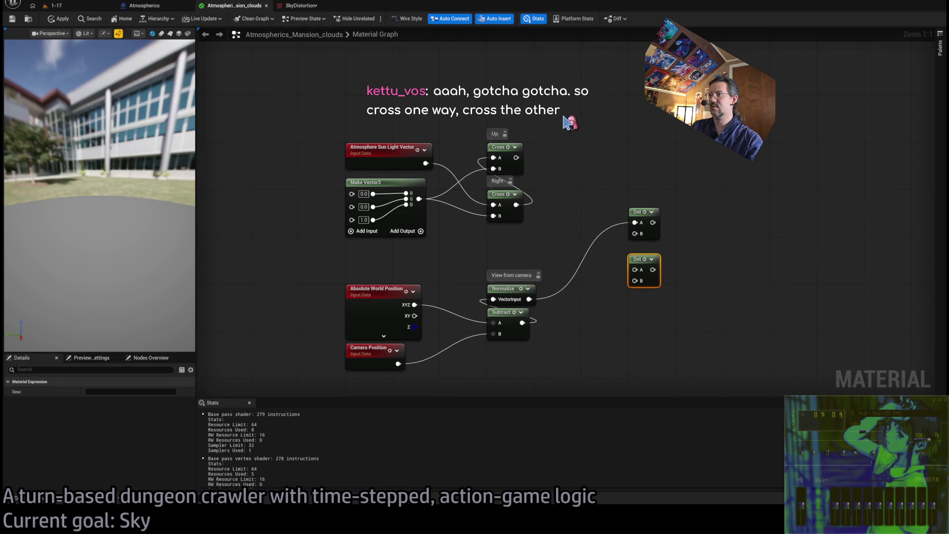
left_click(569, 121)
left_click_drag(516, 205, 636, 233)
left_click_drag(516, 158, 635, 281)
left_click_drag(529, 299, 636, 271)
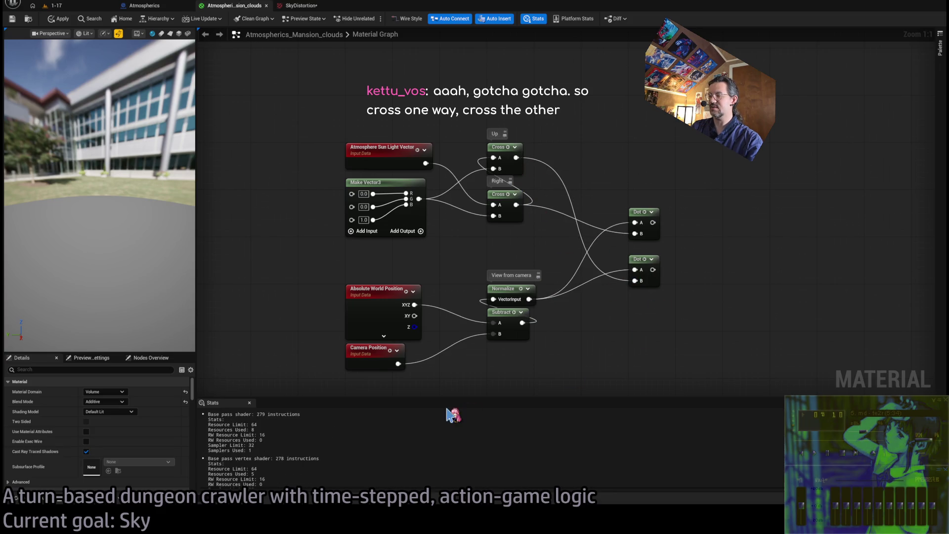
Step: Stack the two Dot nodes together and shift the graph left to make room
key("alt+Tab")
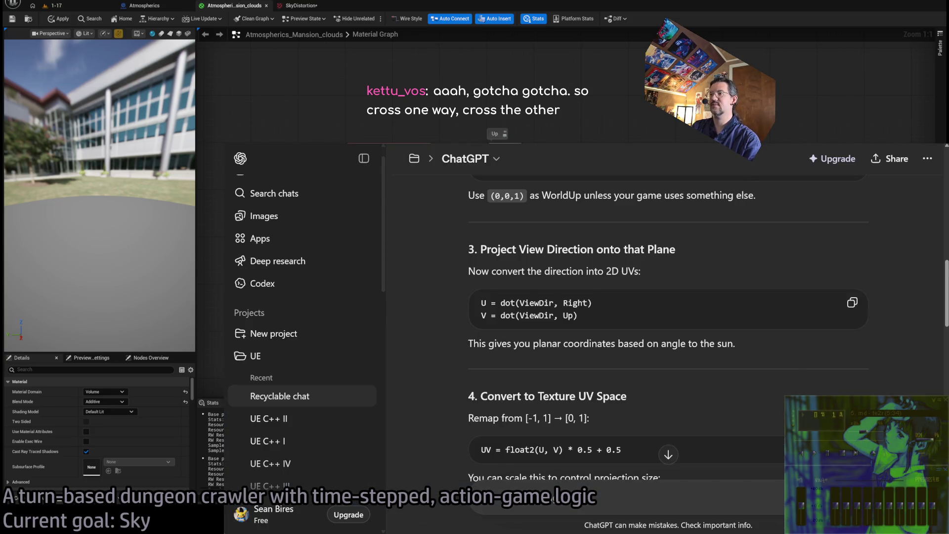
key("alt+Tab")
left_click_drag(642, 267, 643, 256)
mouse_move(710, 214)
left_mouse_down()
mouse_move(625, 241)
mouse_move(596, 158)
left_mouse_up()
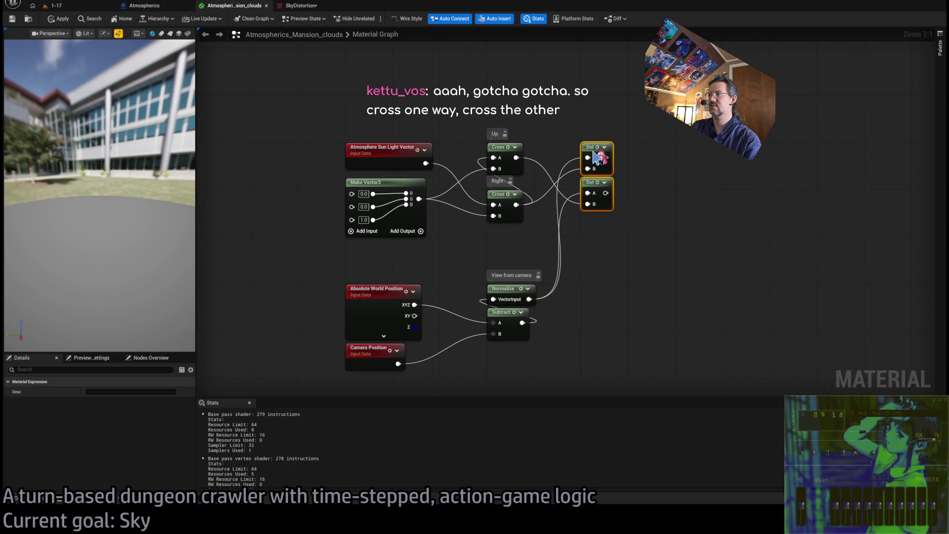
left_click(656, 205)
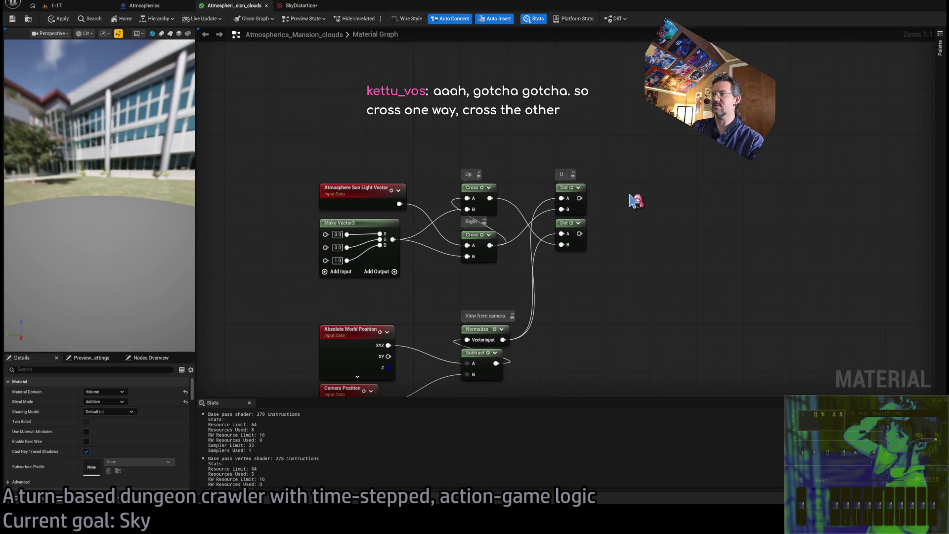
left_click_drag(604, 266, 541, 256)
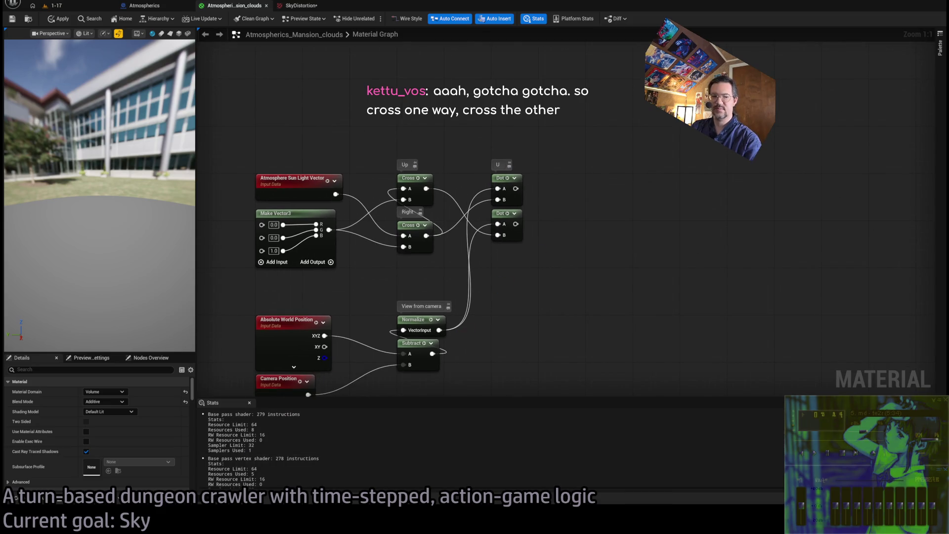
Step: Add a Make Vector2 node off the top Dot output per ChatGPT's UV step
key("alt+Tab")
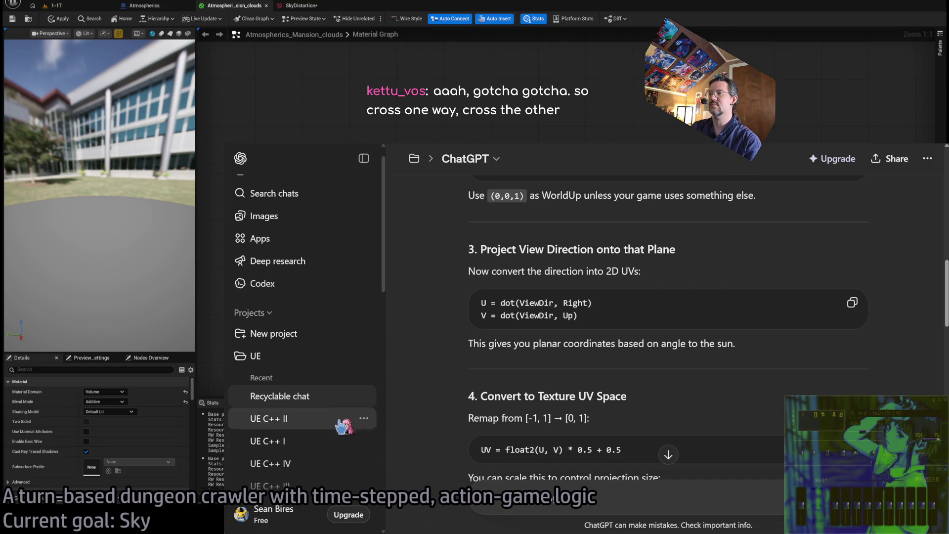
scroll(424, 371, "down", 2)
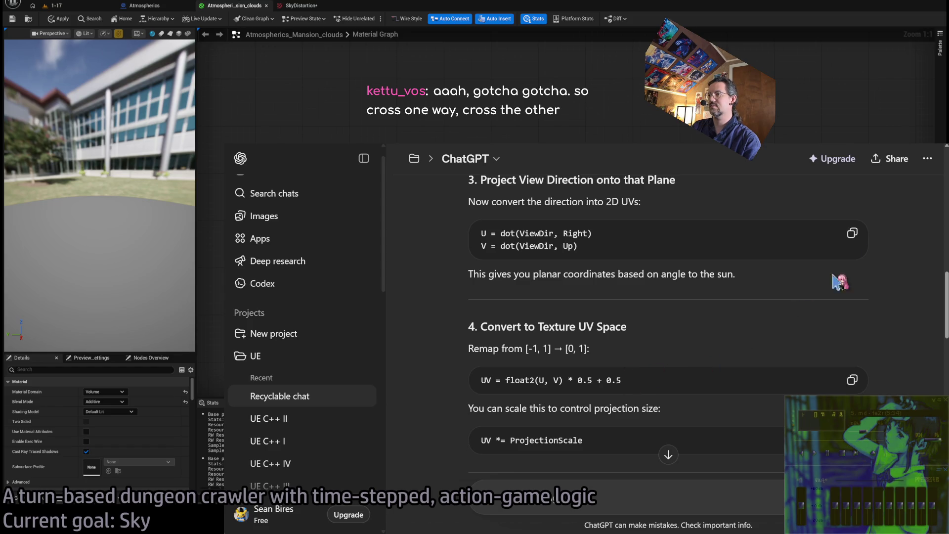
key("alt+Tab")
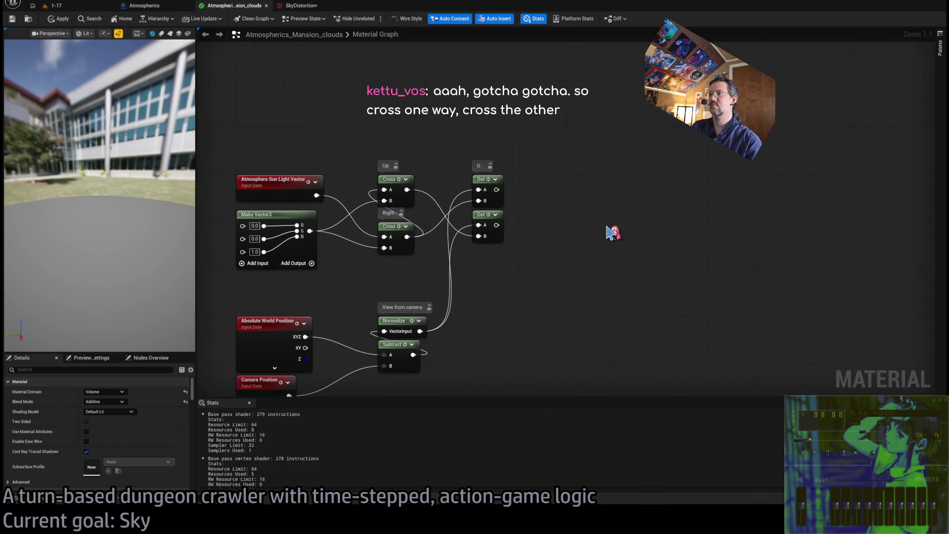
left_click_drag(496, 189, 549, 215)
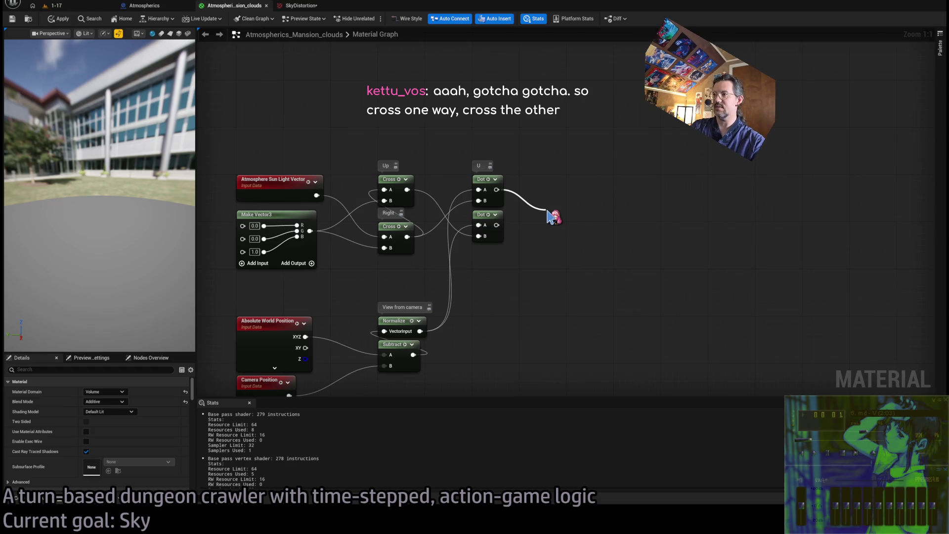
key("alt+Tab")
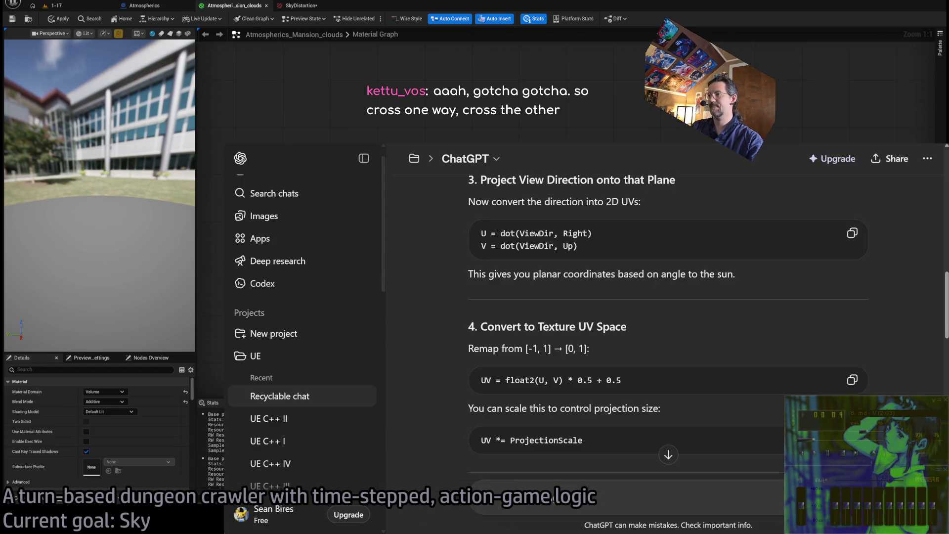
key("alt+Tab")
left_click_drag(496, 189, 543, 183)
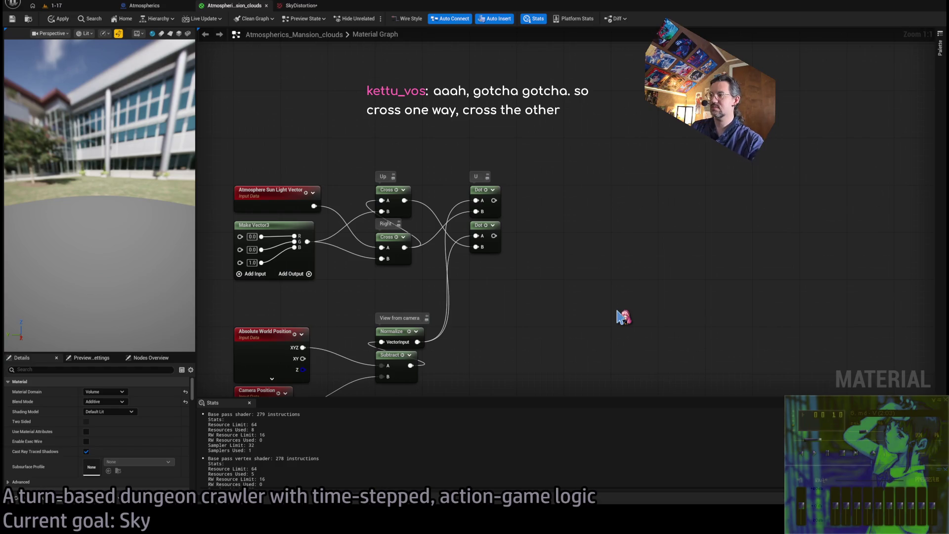
key("ctrl+v")
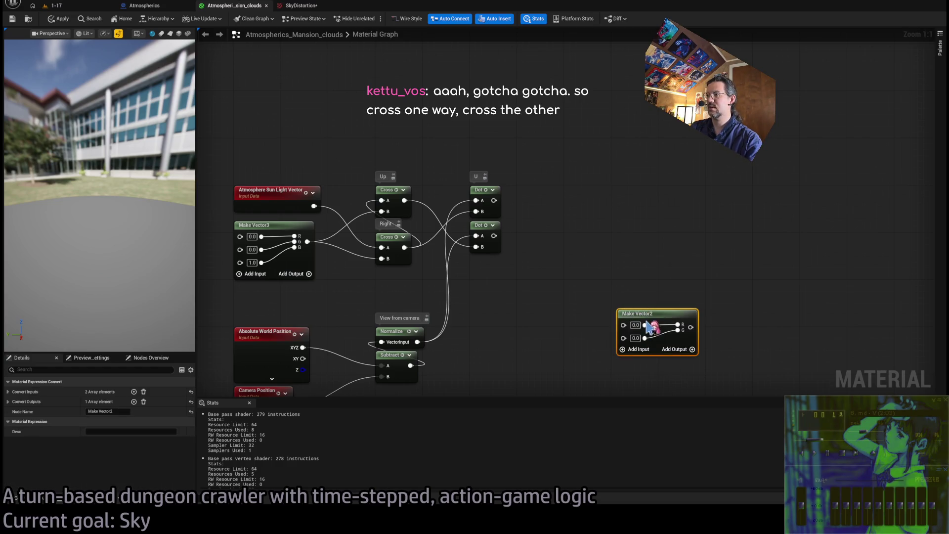
Step: Feed both Dots into Make Vector2 R and G, then add Multiply and Add nodes with B 0.5
mouse_move(494, 200)
left_mouse_down()
mouse_move(623, 338)
mouse_move(494, 200)
left_mouse_up()
mouse_move(494, 236)
left_mouse_down()
mouse_move(523, 244)
mouse_move(623, 336)
left_mouse_up()
left_click_drag(682, 327, 619, 278)
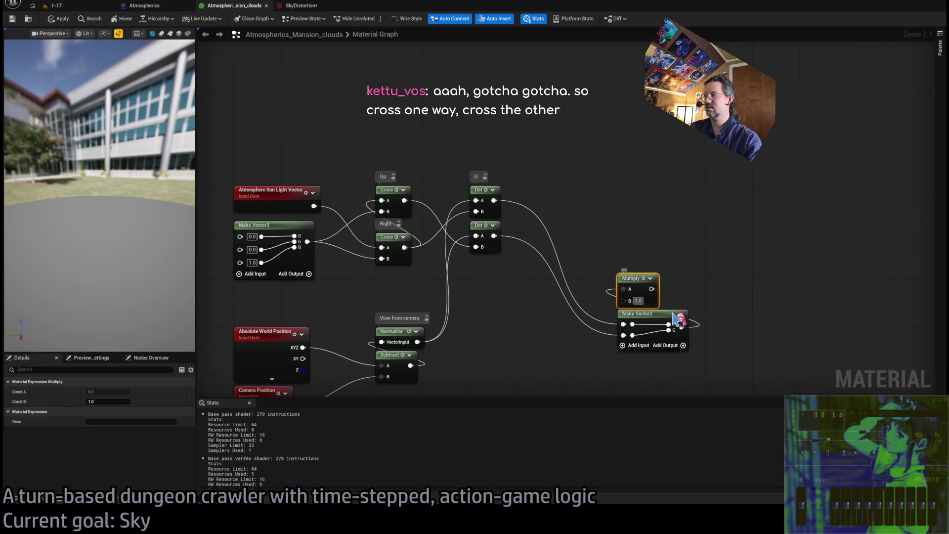
left_click(638, 262)
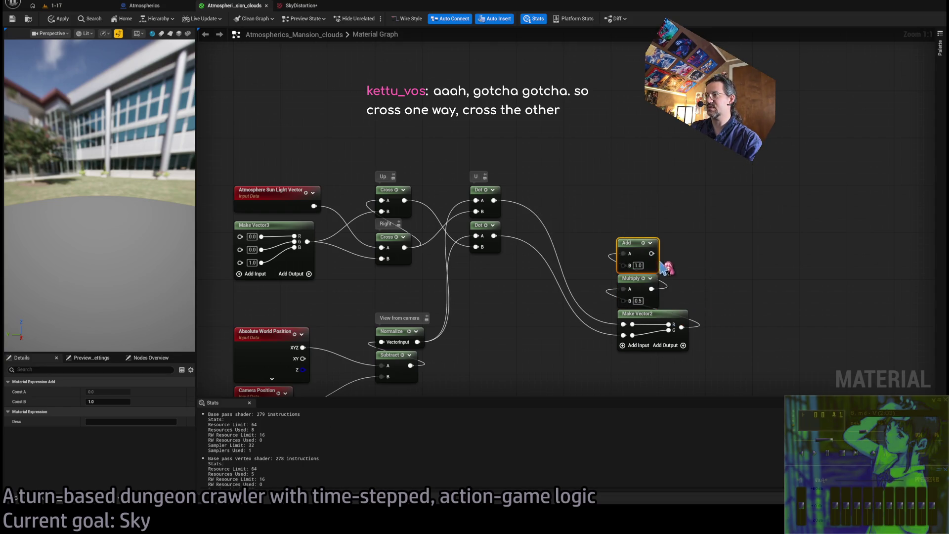
type("0.5")
key("Return")
Step: Move the Make Vector2, Multiply and Add remap nodes up-left and delete the stray Saturate node
left_click_drag(713, 237, 589, 402)
mouse_move(635, 208)
left_mouse_down()
mouse_move(576, 161)
mouse_move(584, 149)
left_mouse_up()
left_click(584, 148)
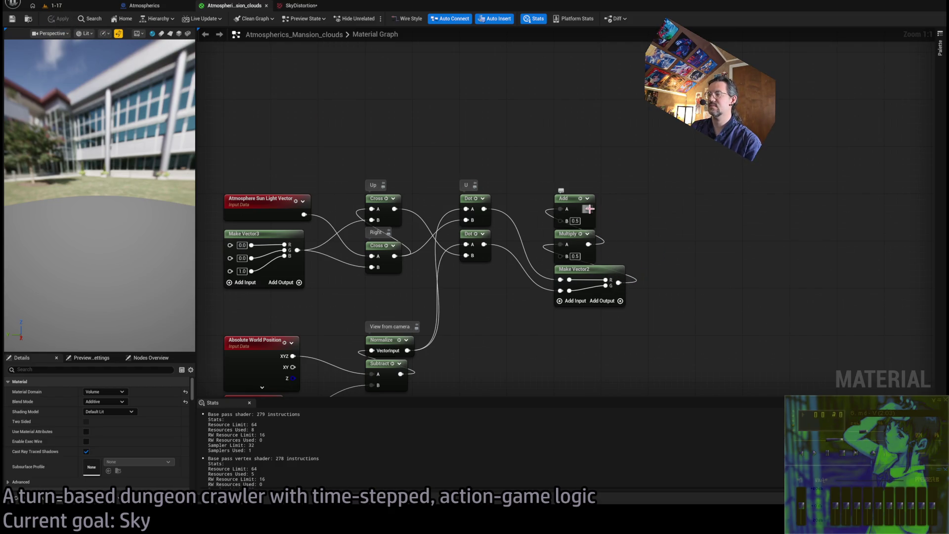
left_click_drag(605, 145, 594, 166)
scroll(600, 249, "up", 3)
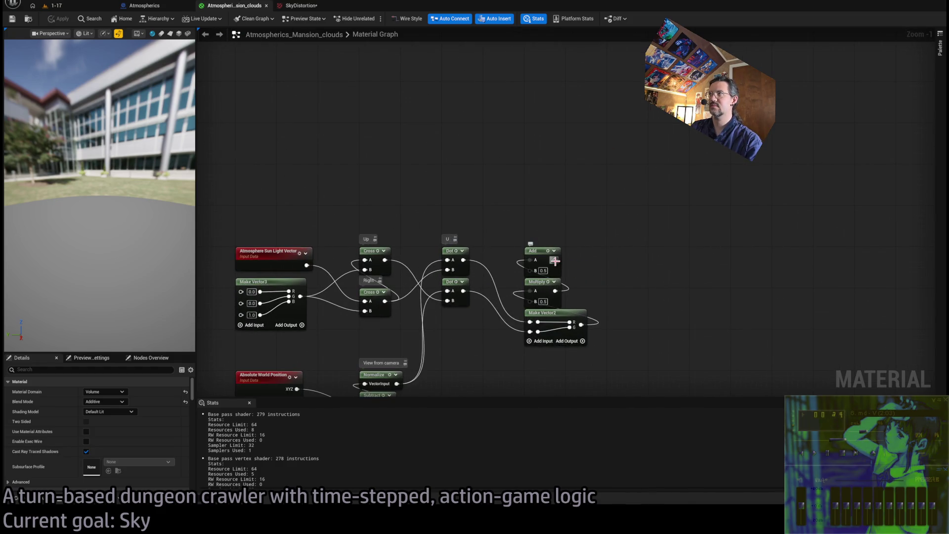
mouse_move(555, 261)
left_mouse_down()
mouse_move(608, 239)
mouse_move(591, 210)
mouse_move(604, 236)
mouse_move(546, 229)
left_mouse_up()
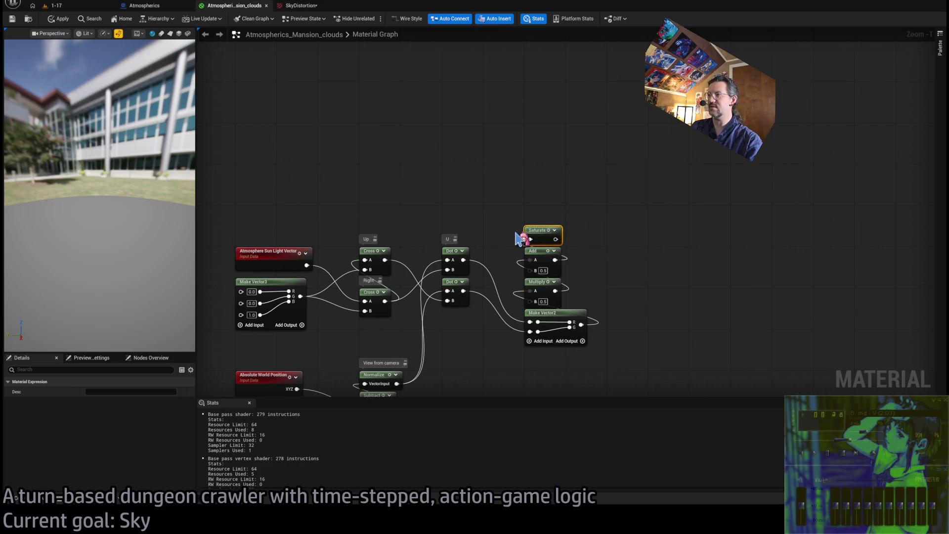
key("Delete")
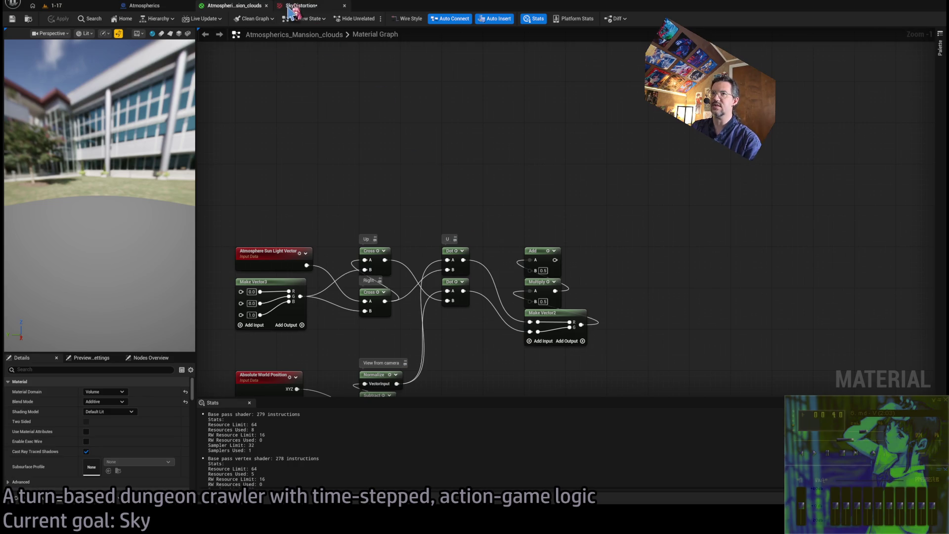
left_click(293, 9)
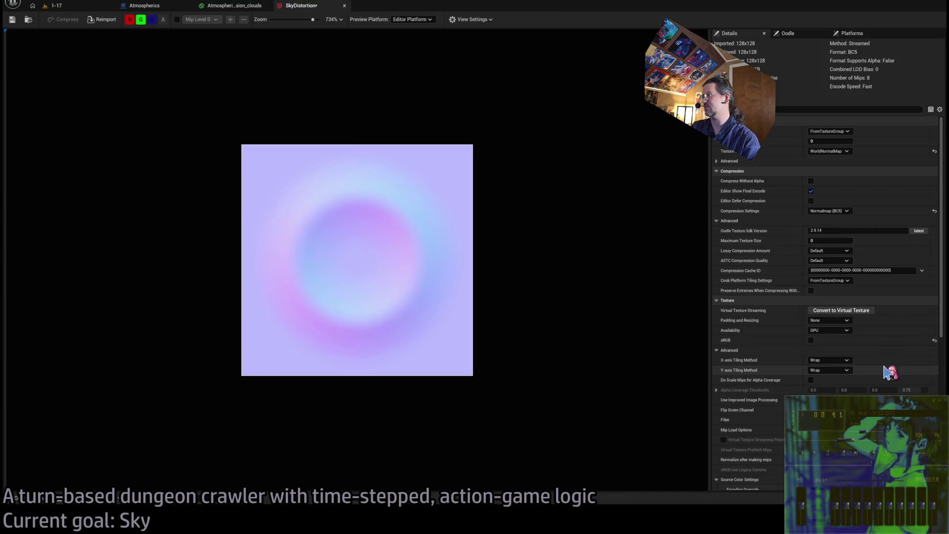
Step: Set SkyDistortion's X and Y tiling to Clamp, save it, and return to the clouds graph
left_click(831, 371)
left_click(834, 382)
left_click(11, 19)
left_click(54, 5)
left_click(299, 5)
left_click(232, 5)
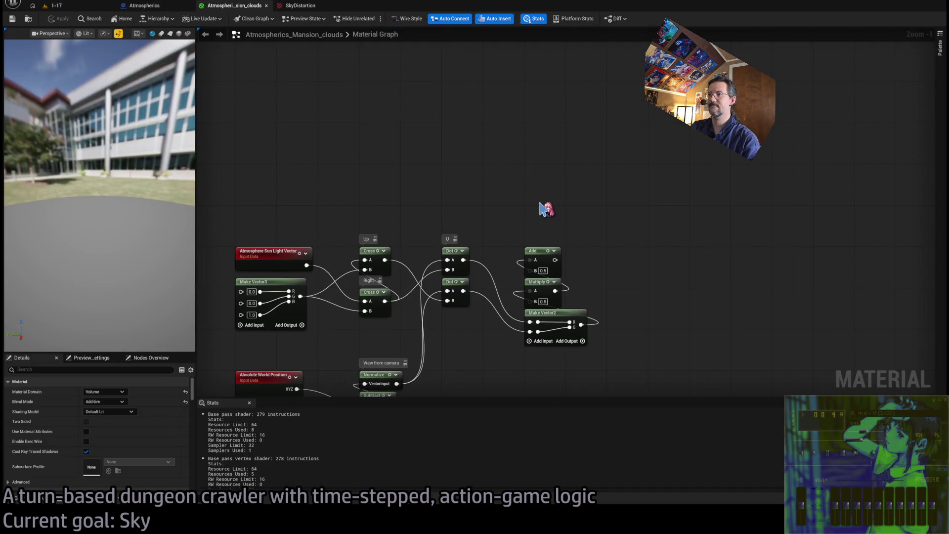
left_click_drag(532, 200, 593, 168)
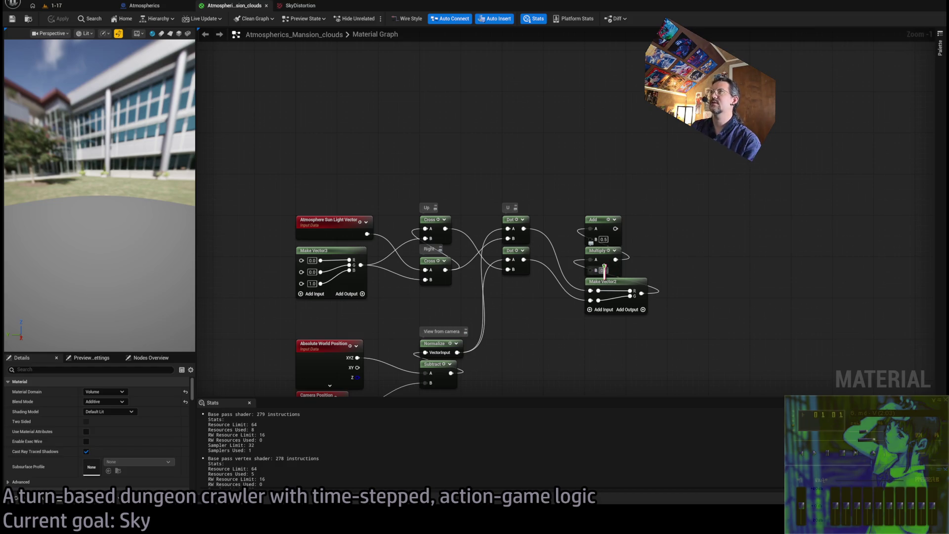
scroll(665, 252, "down", 1)
scroll(604, 290, "down", 2)
mouse_move(599, 282)
left_mouse_down()
mouse_move(561, 356)
mouse_move(608, 356)
mouse_move(603, 276)
mouse_move(381, 379)
left_mouse_up()
mouse_move(409, 285)
left_mouse_down()
mouse_move(238, 208)
mouse_move(416, 290)
left_mouse_up()
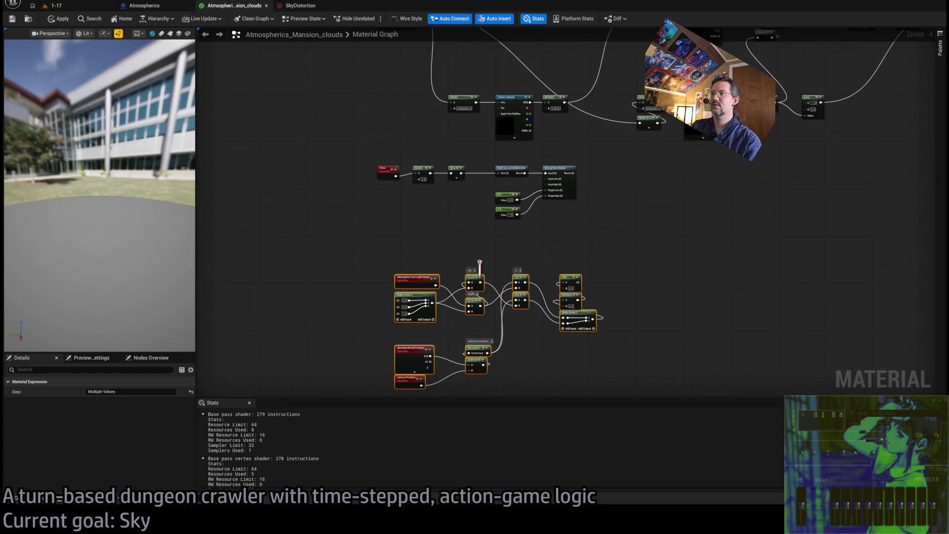
mouse_move(611, 158)
left_mouse_down()
mouse_move(509, 206)
mouse_move(381, 240)
left_mouse_up()
key("ctrl+z")
key("ctrl+z")
key("ctrl+z")
key("ctrl+z")
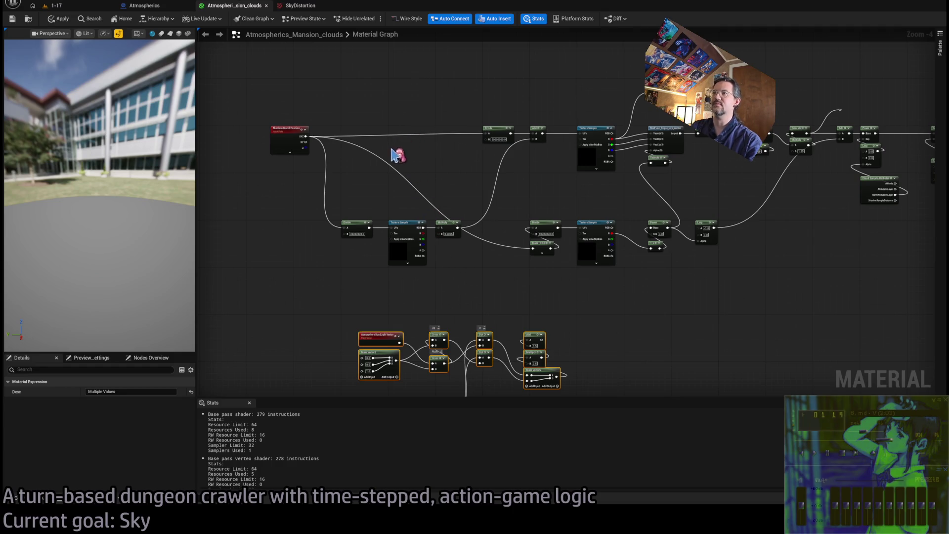
left_click(410, 224)
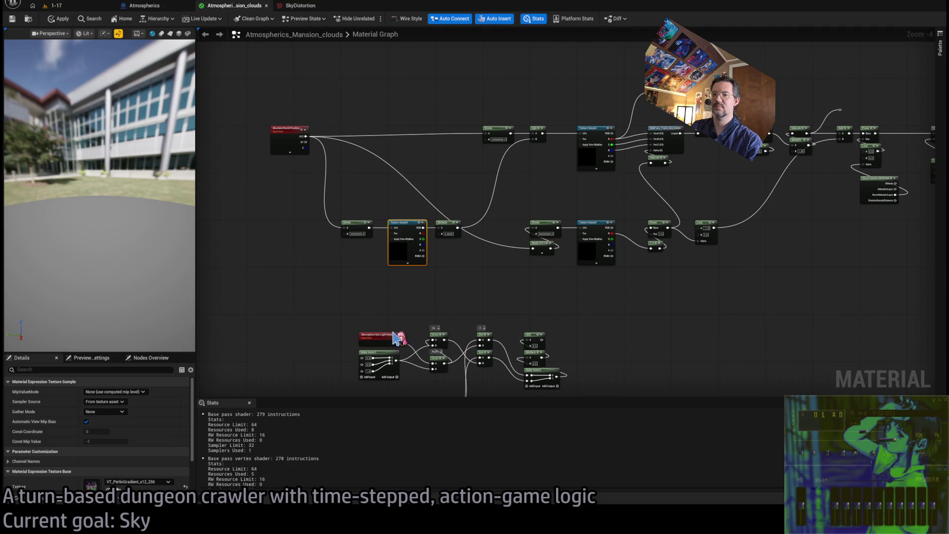
left_click(594, 228)
left_click_drag(595, 252, 509, 256)
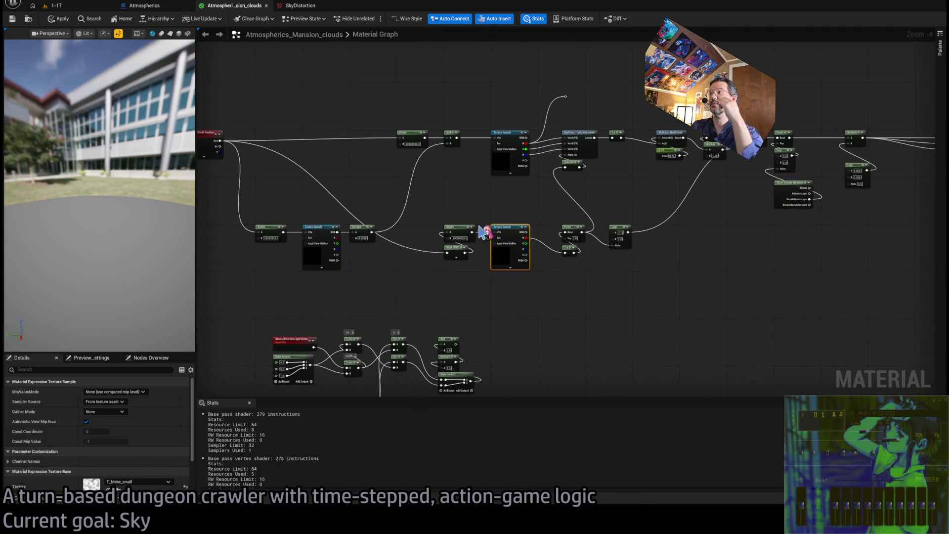
mouse_move(377, 294)
left_mouse_down()
mouse_move(451, 313)
mouse_move(324, 241)
left_mouse_up()
left_click_drag(402, 270, 402, 223)
mouse_move(512, 239)
left_mouse_down()
mouse_move(606, 286)
mouse_move(632, 245)
left_mouse_up()
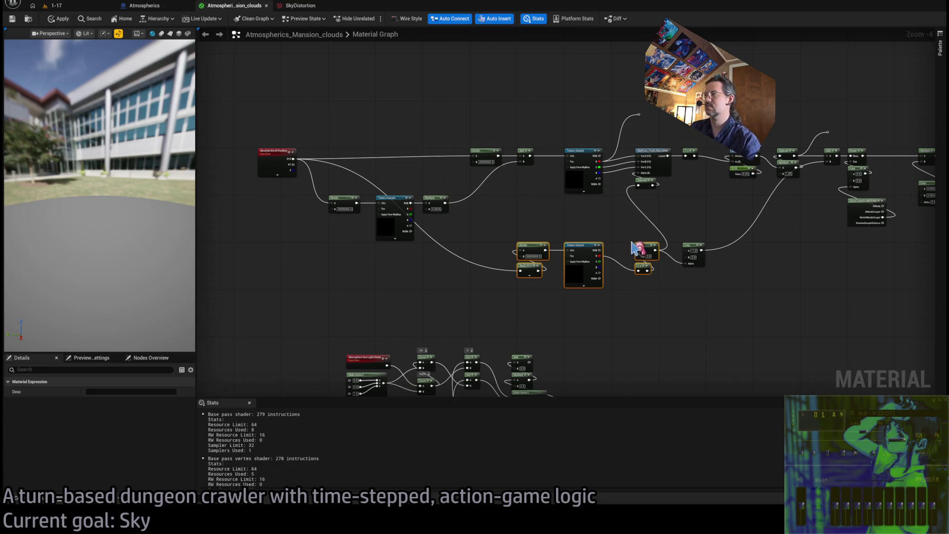
left_click_drag(538, 250, 347, 251)
left_click(428, 217)
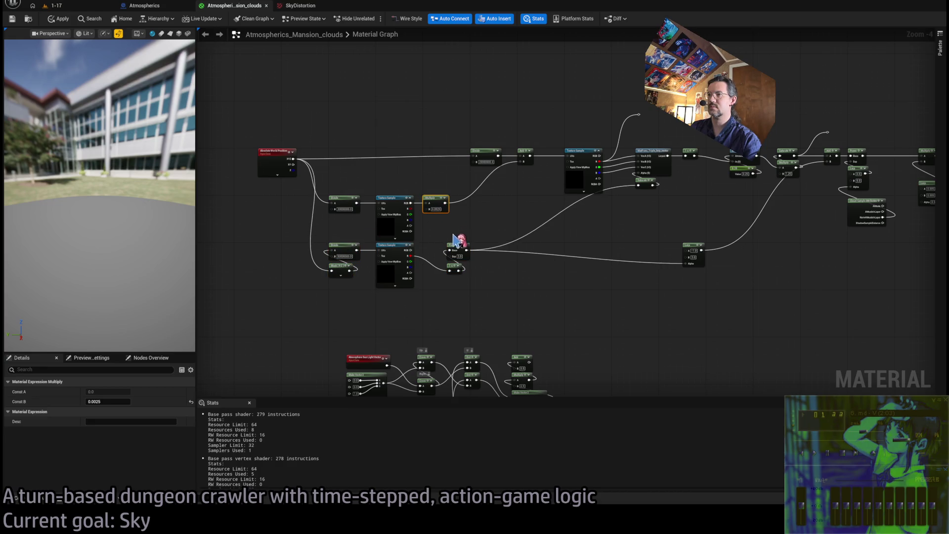
left_click(396, 238)
key("ctrl+z")
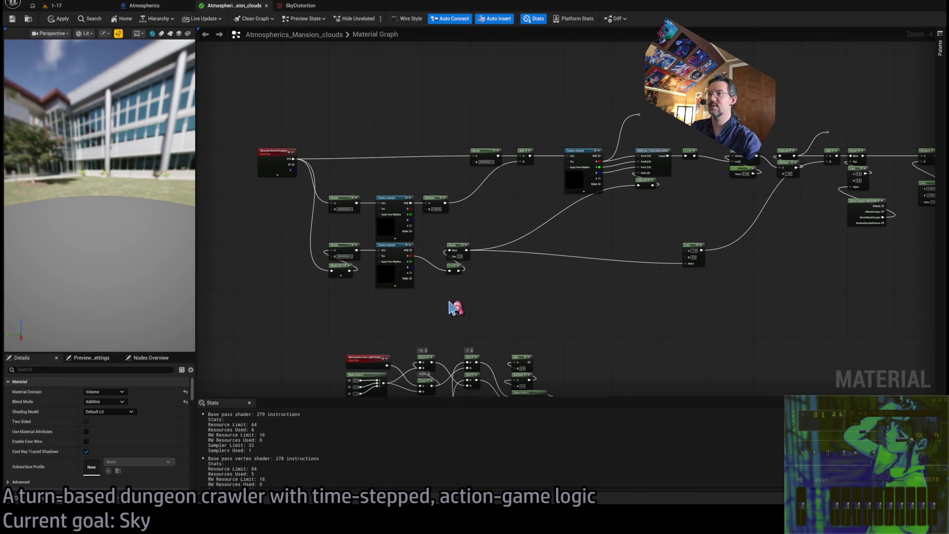
scroll(539, 277, "up", 3)
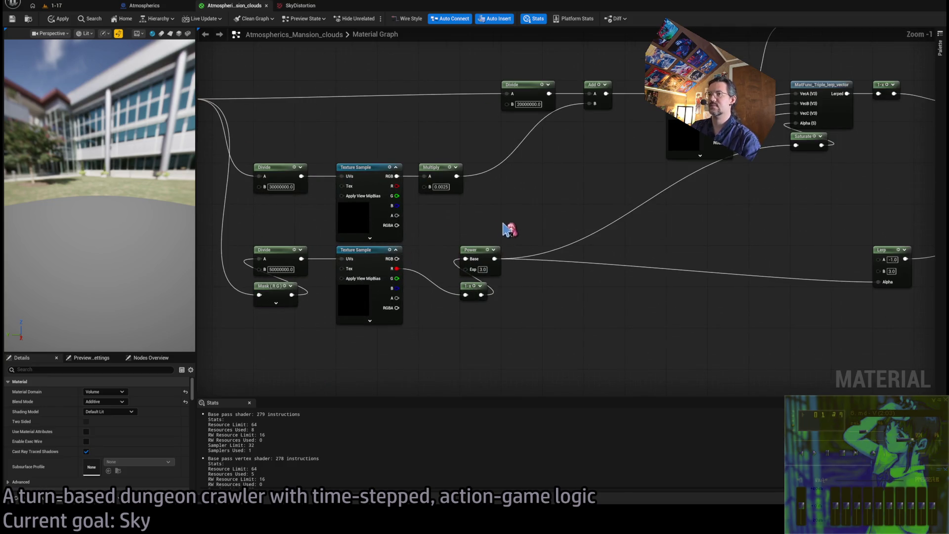
scroll(505, 228, "down", 3)
scroll(526, 301, "down", 1)
scroll(525, 301, "up", 2)
mouse_move(512, 292)
left_mouse_down()
mouse_move(461, 212)
mouse_move(449, 235)
mouse_move(494, 271)
left_mouse_up()
left_click(443, 253)
left_click(481, 231)
left_click_drag(481, 231, 449, 232)
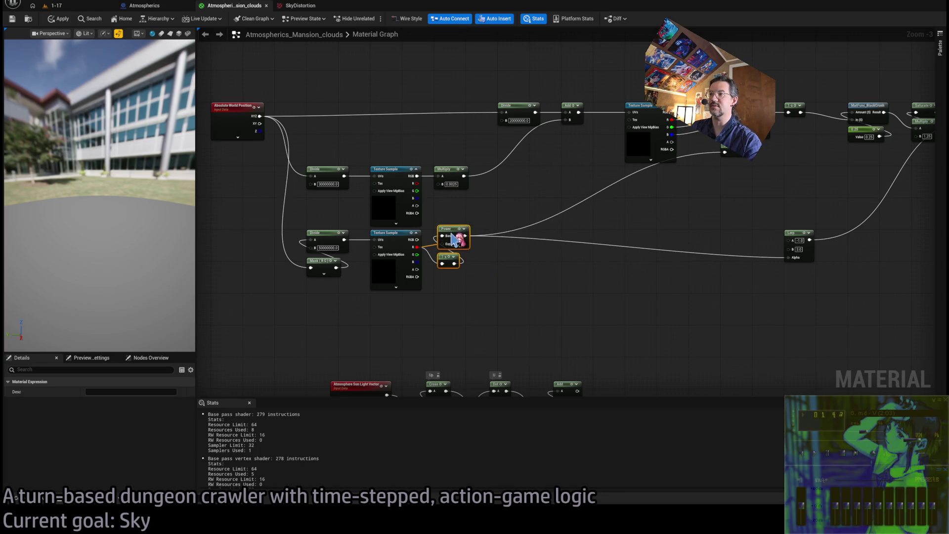
scroll(564, 306, "down", 5)
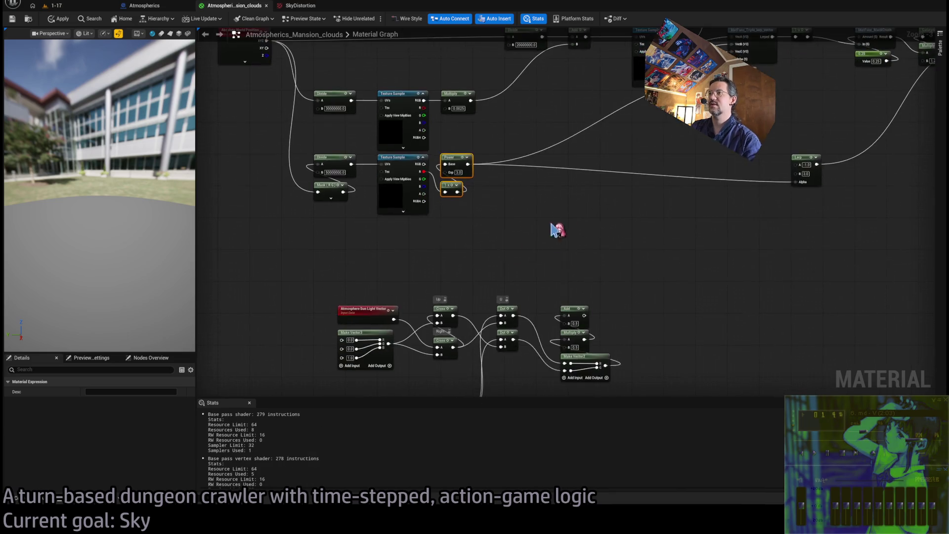
mouse_move(628, 227)
left_mouse_down()
mouse_move(340, 334)
mouse_move(349, 173)
left_mouse_up()
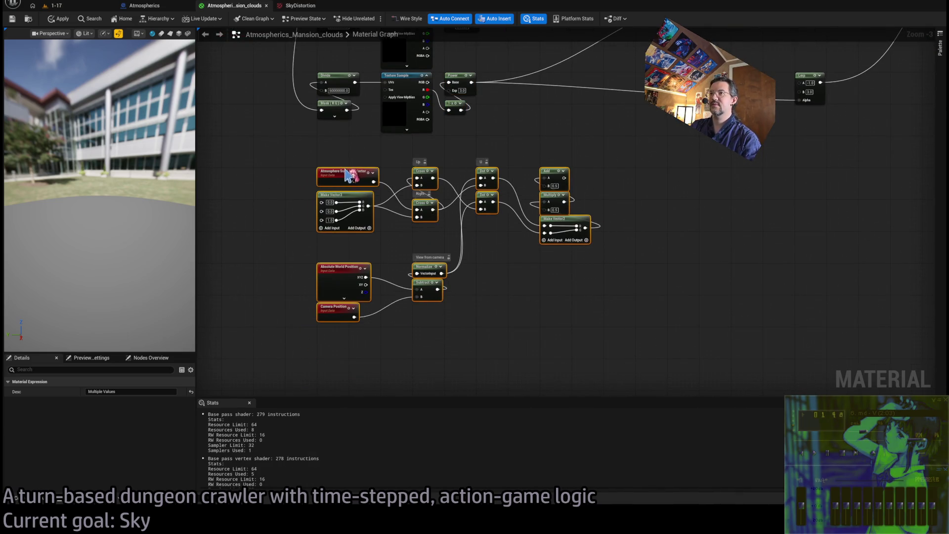
left_click(524, 230)
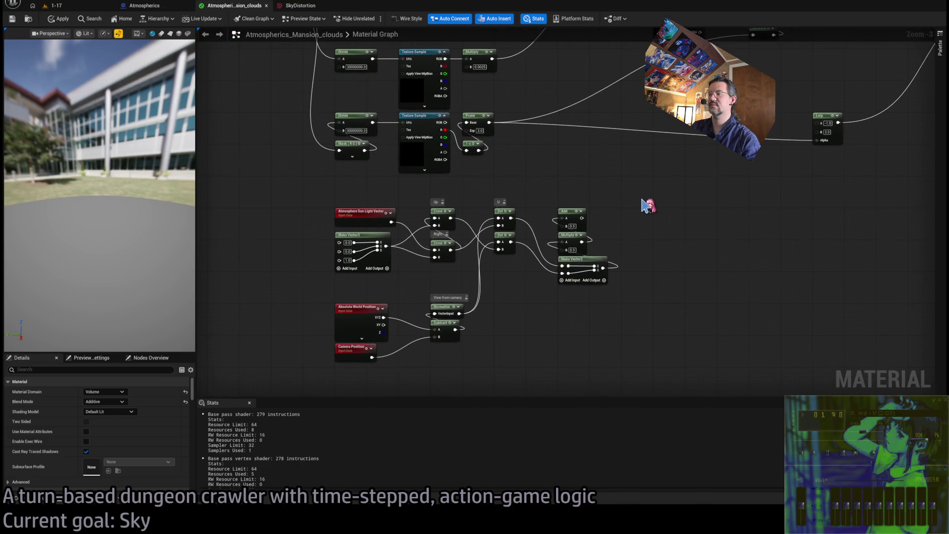
left_click_drag(638, 225, 557, 267)
mouse_move(504, 295)
left_mouse_down()
mouse_move(652, 247)
mouse_move(439, 308)
left_mouse_up()
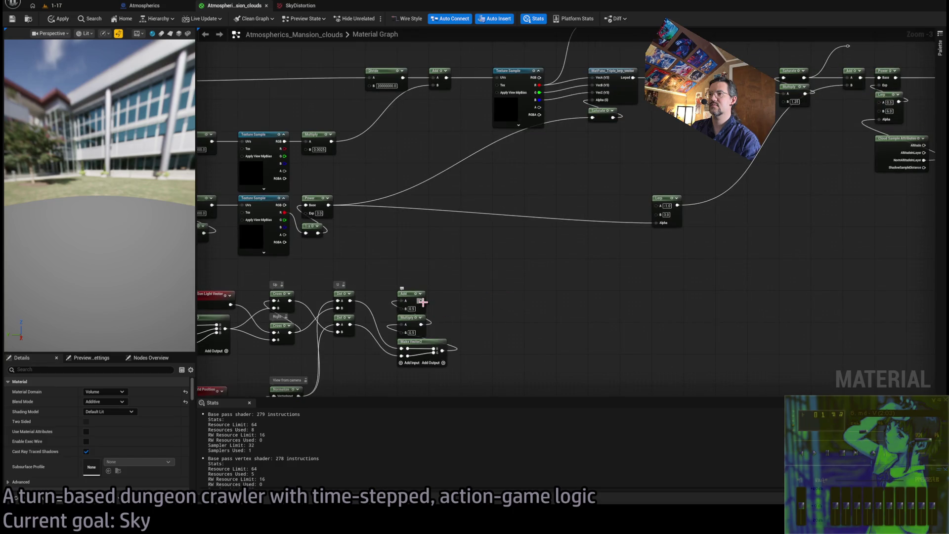
left_click_drag(488, 262, 505, 312)
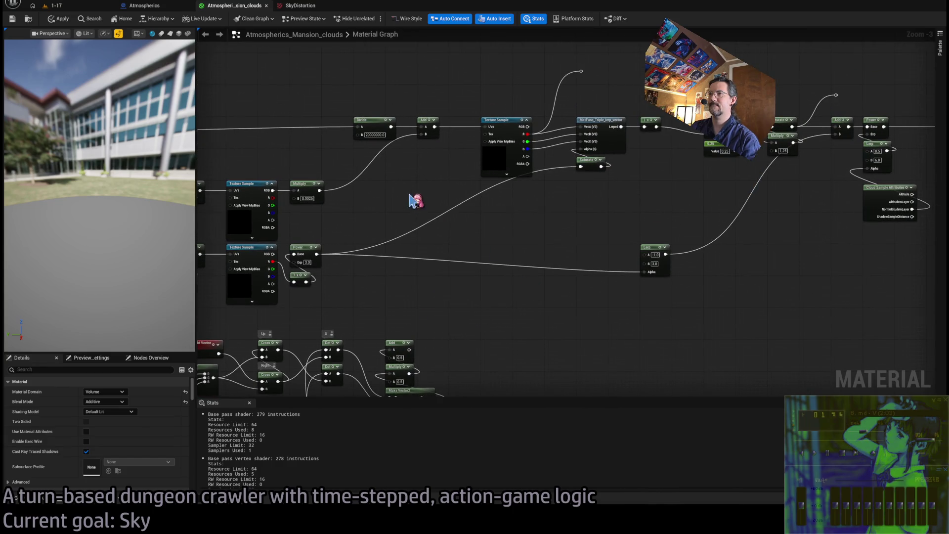
left_click_drag(415, 201, 465, 190)
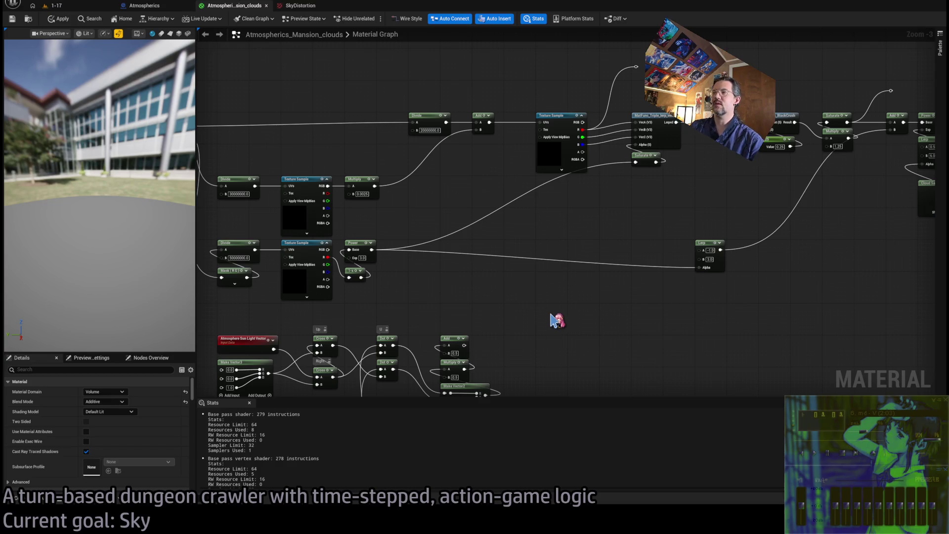
left_click_drag(552, 315, 549, 255)
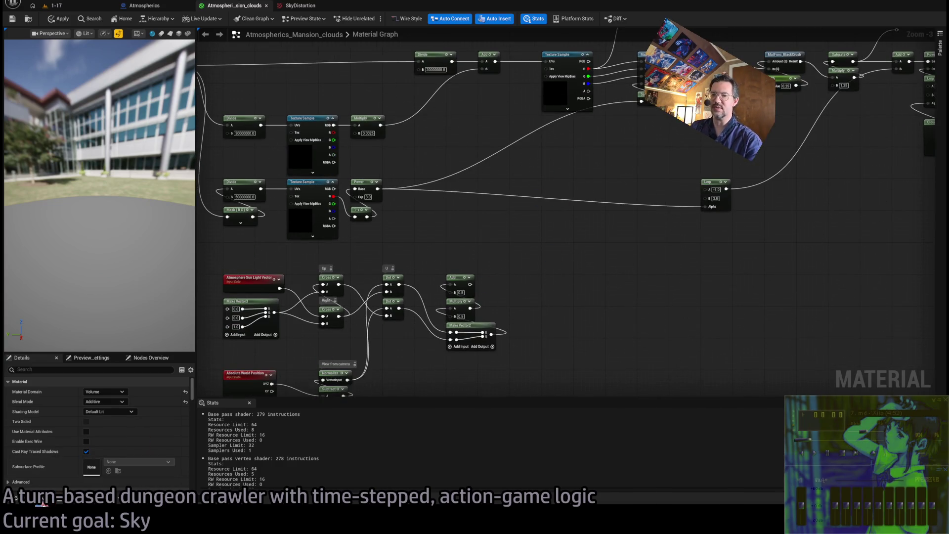
Step: Add the SkyDistortion texture as a Texture Sample and wire the Add result into its UVs
left_click(42, 502)
mouse_move(346, 377)
left_mouse_down()
mouse_move(556, 282)
mouse_move(534, 286)
left_mouse_up()
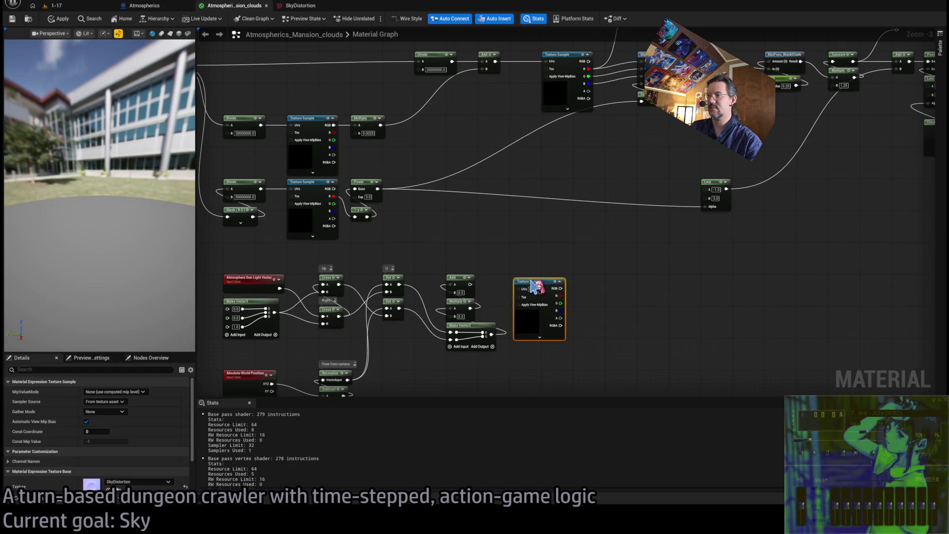
scroll(534, 285, "up", 3)
left_click_drag(440, 287, 528, 273)
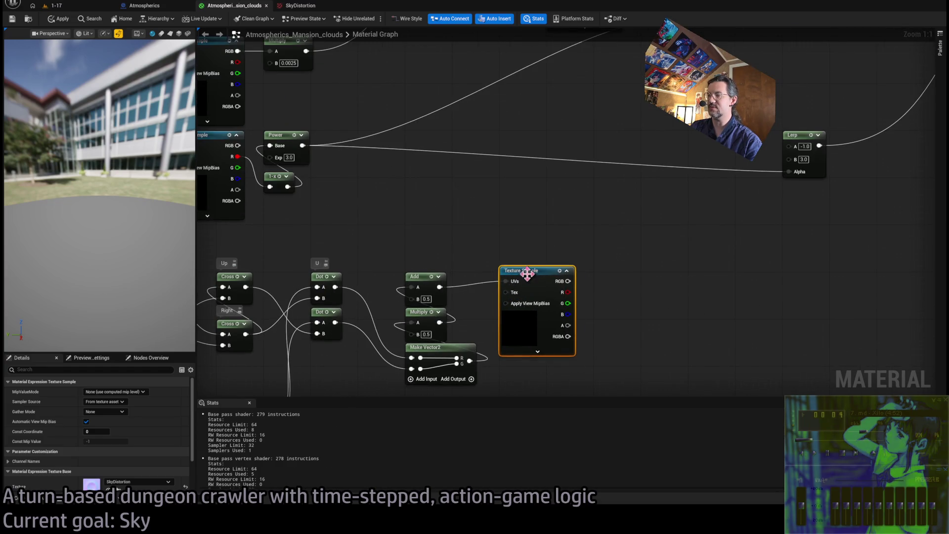
scroll(532, 304, "down", 3)
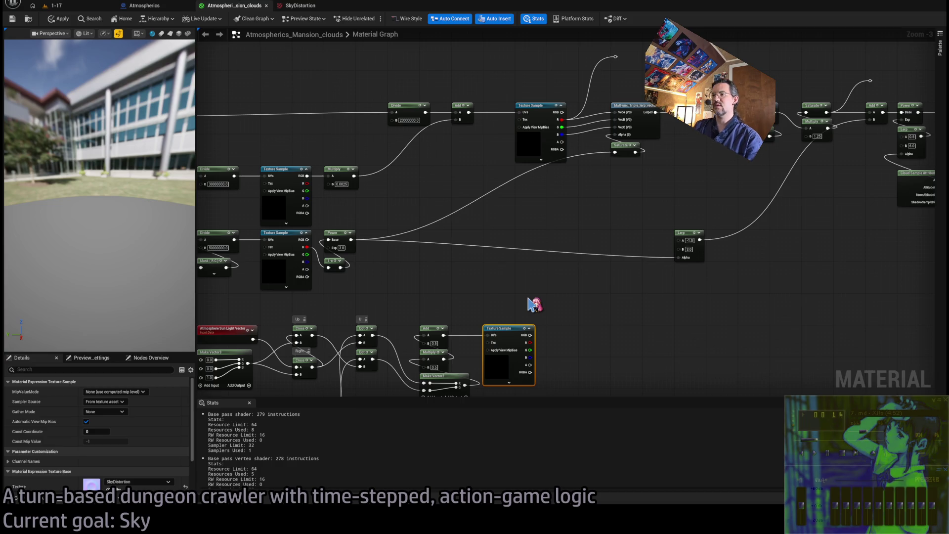
Step: Wire the texture's R and G outputs into a new Make Vector2 node
scroll(547, 312, "up", 1)
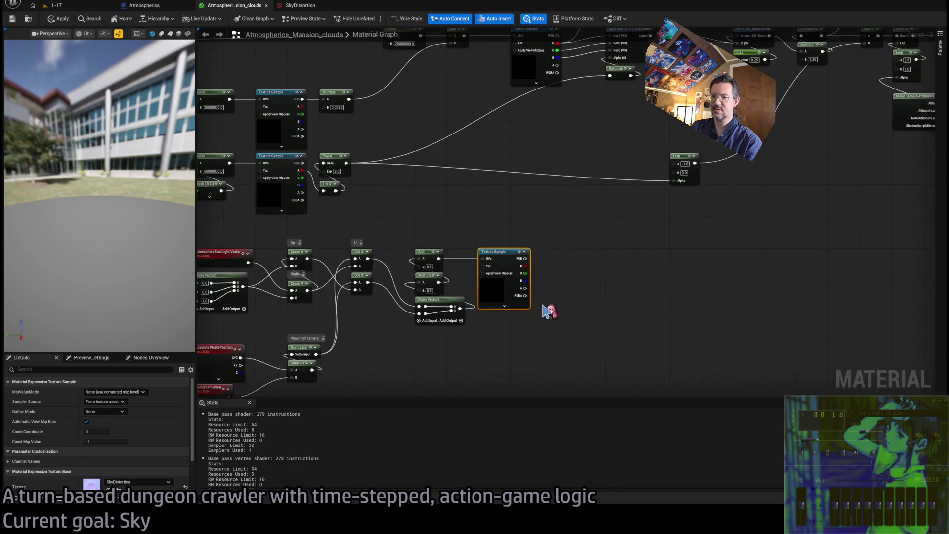
left_click_drag(526, 261, 575, 255)
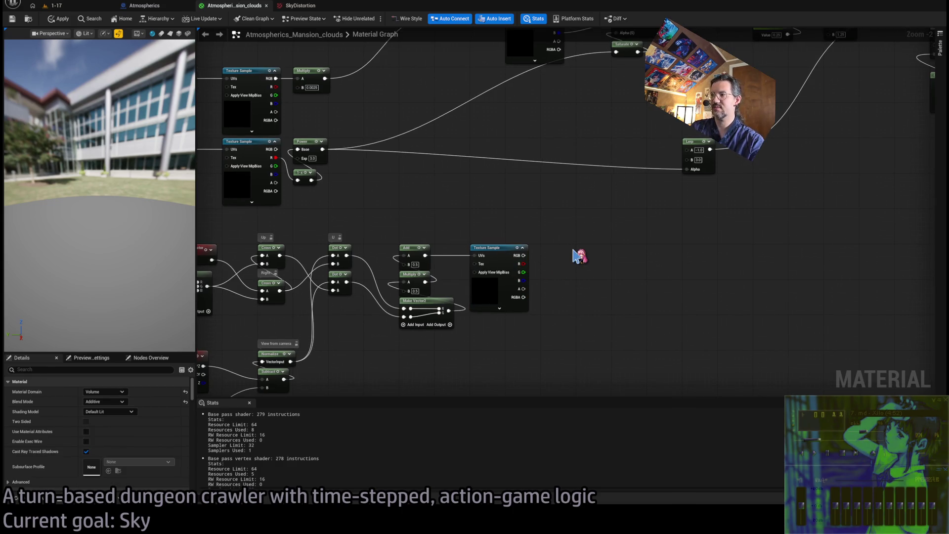
key("ctrl+v")
left_click_drag(520, 264, 577, 261)
mouse_move(519, 272)
left_mouse_down()
mouse_move(576, 271)
mouse_move(565, 249)
mouse_move(571, 322)
mouse_move(492, 220)
mouse_move(441, 84)
left_mouse_up()
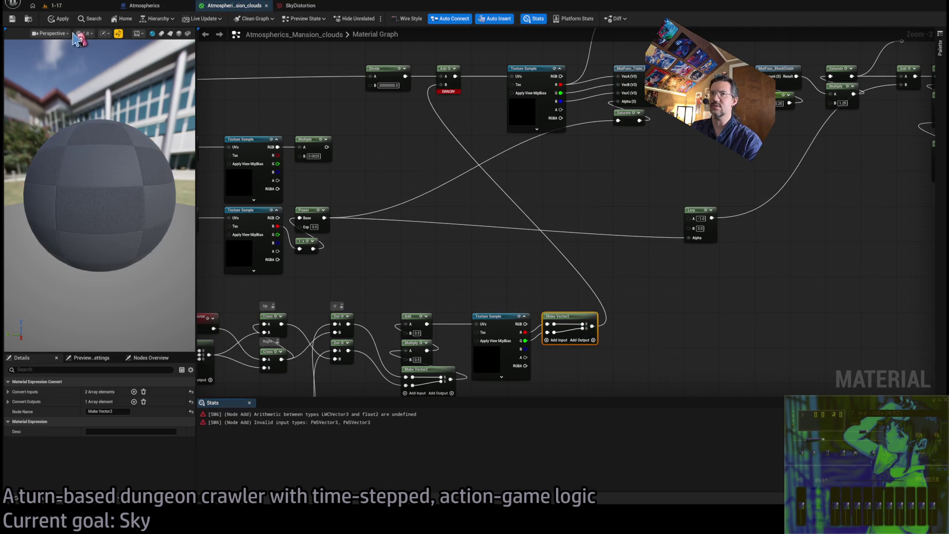
mouse_move(600, 332)
left_mouse_down()
mouse_move(759, 308)
mouse_move(609, 253)
left_mouse_up()
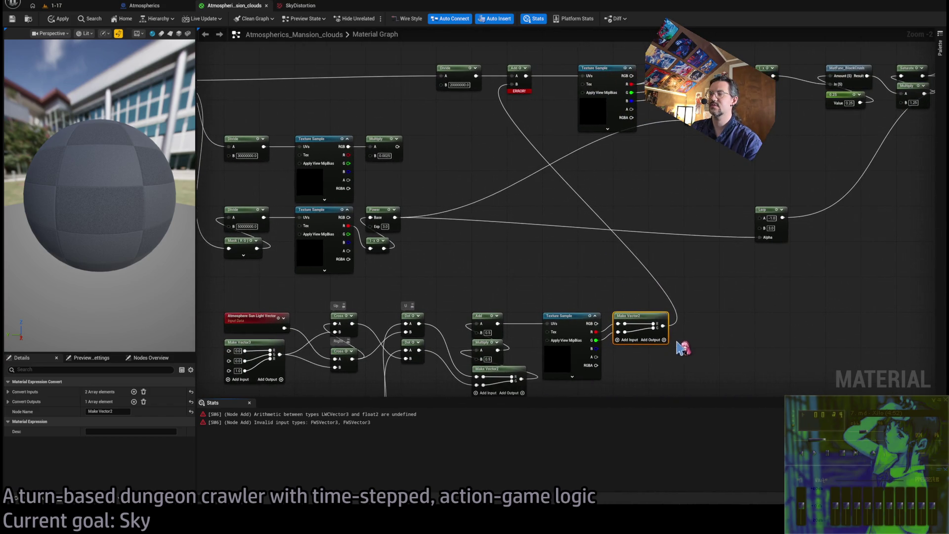
Step: Replace Make Vector2 with a Make Vector3 fed by R and G, apply, and go to level 1-17
left_click(633, 346)
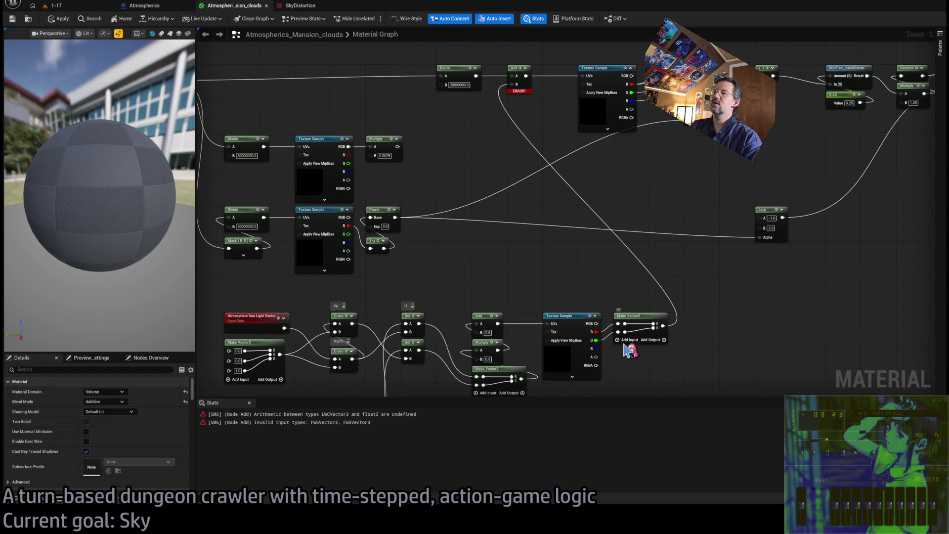
left_click(636, 327)
key("Delete")
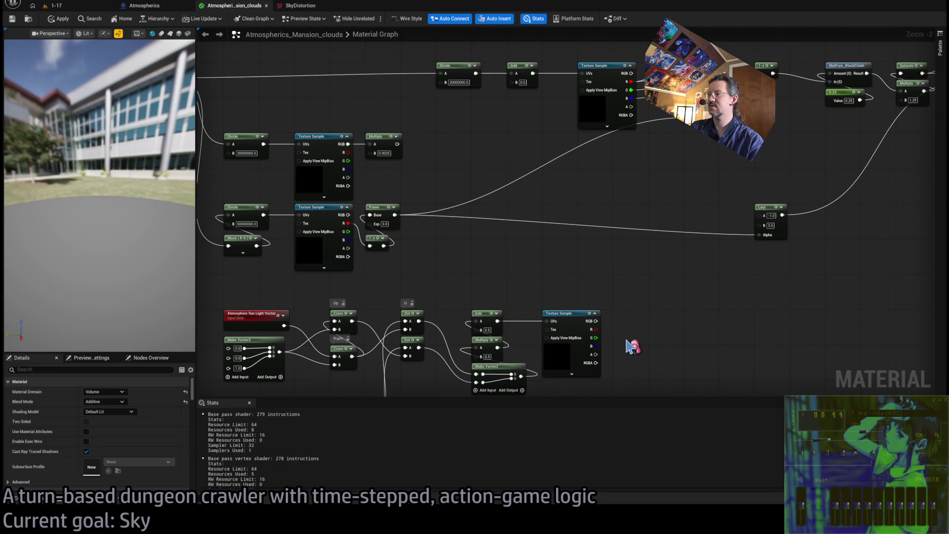
key("ctrl+v")
mouse_move(638, 341)
left_mouse_down()
mouse_move(640, 318)
mouse_move(672, 320)
left_mouse_up()
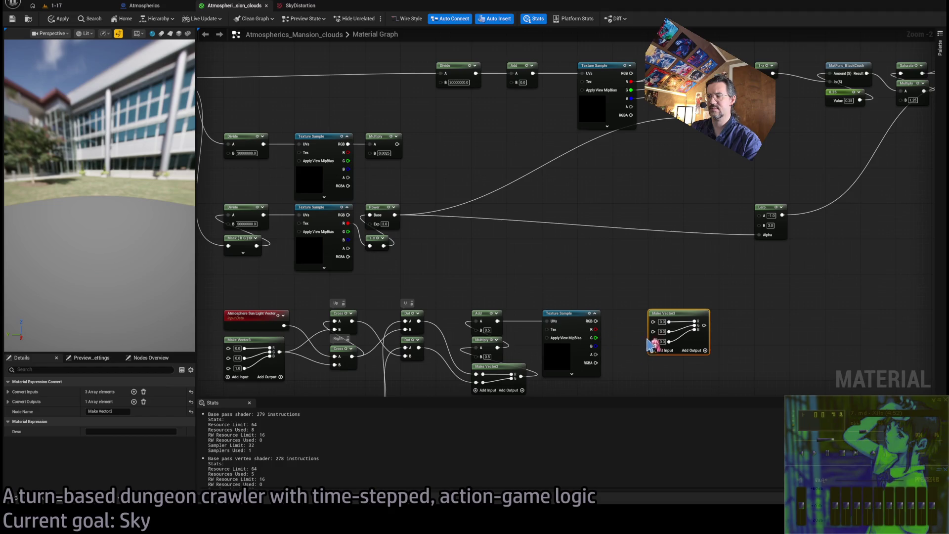
left_click_drag(595, 329, 653, 321)
mouse_move(595, 338)
left_mouse_down()
mouse_move(700, 323)
mouse_move(513, 82)
left_mouse_up()
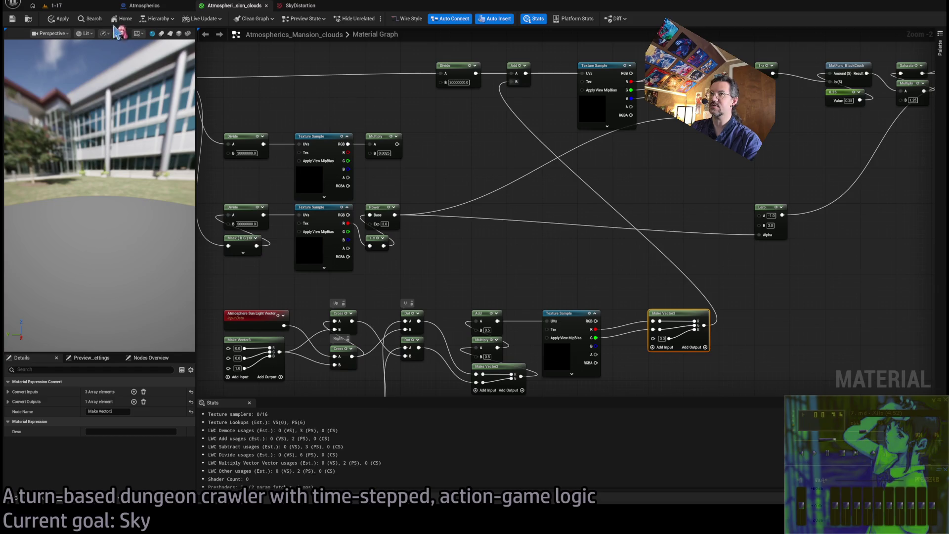
left_click(59, 21)
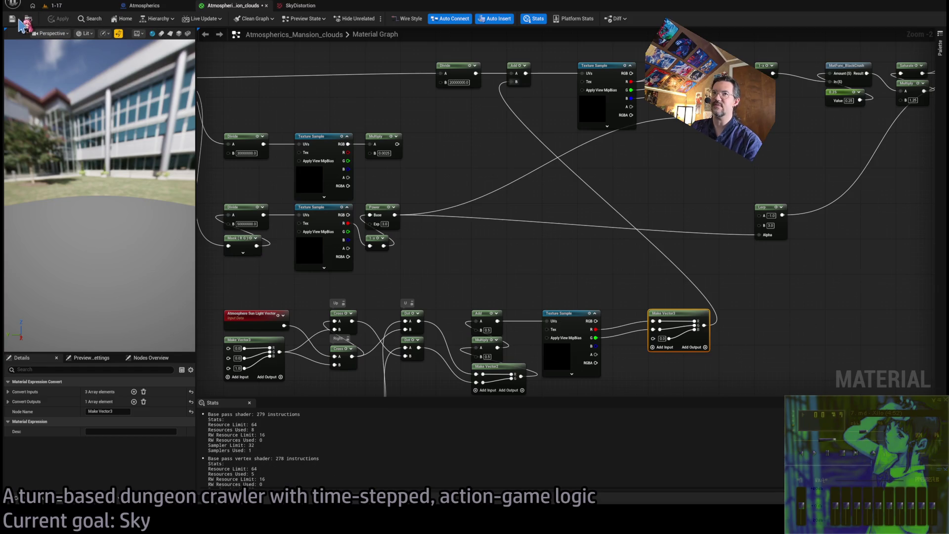
left_click(70, 7)
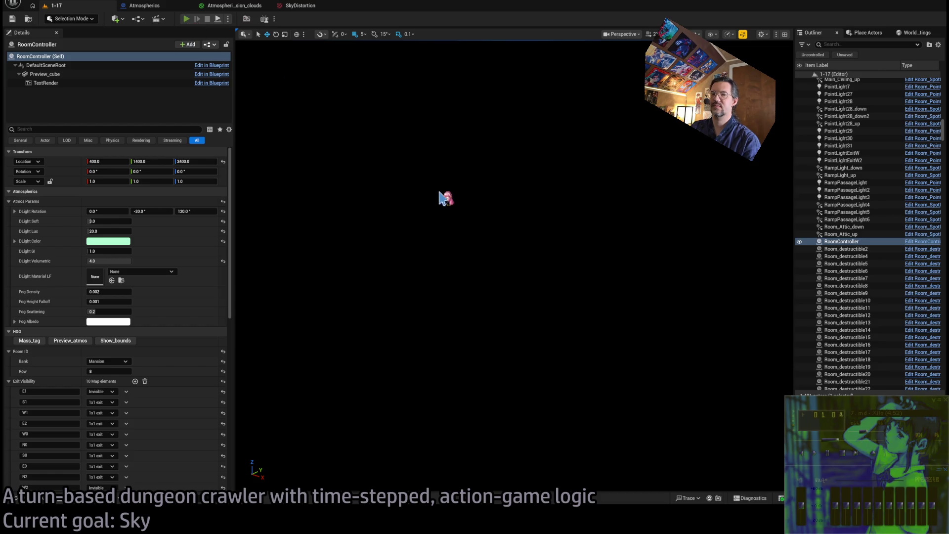
Step: Play level 1-17 with an ejected camera to view the swirling sky, then show the SkyDistortion texture
key("alt+p")
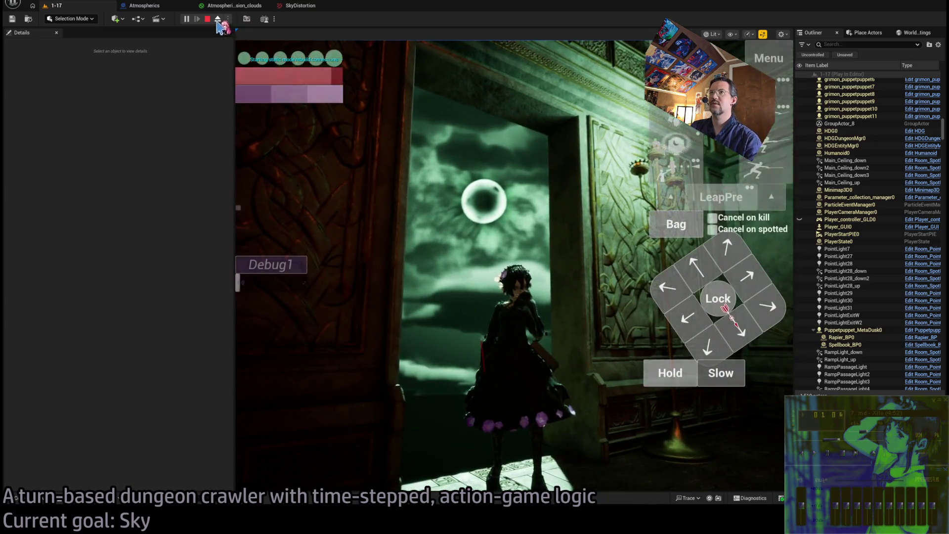
left_click(218, 20)
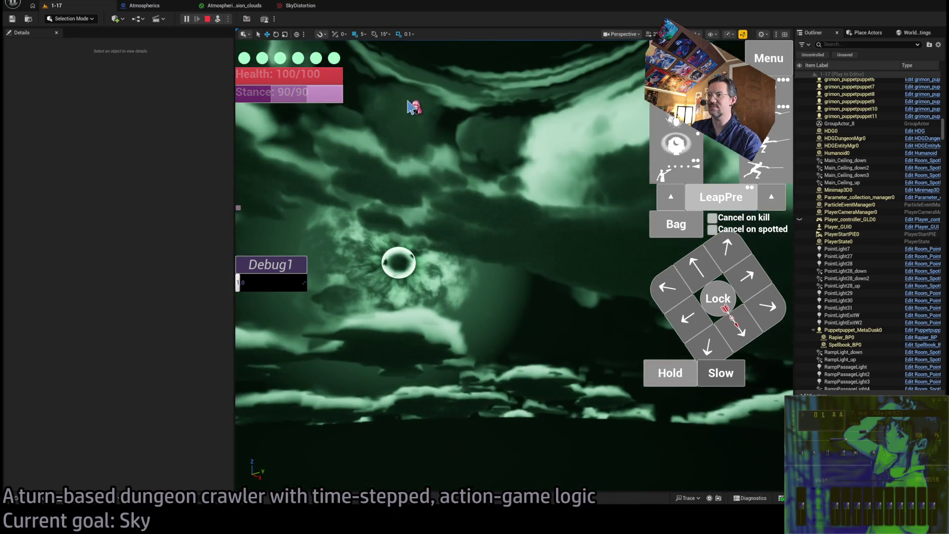
left_click(297, 7)
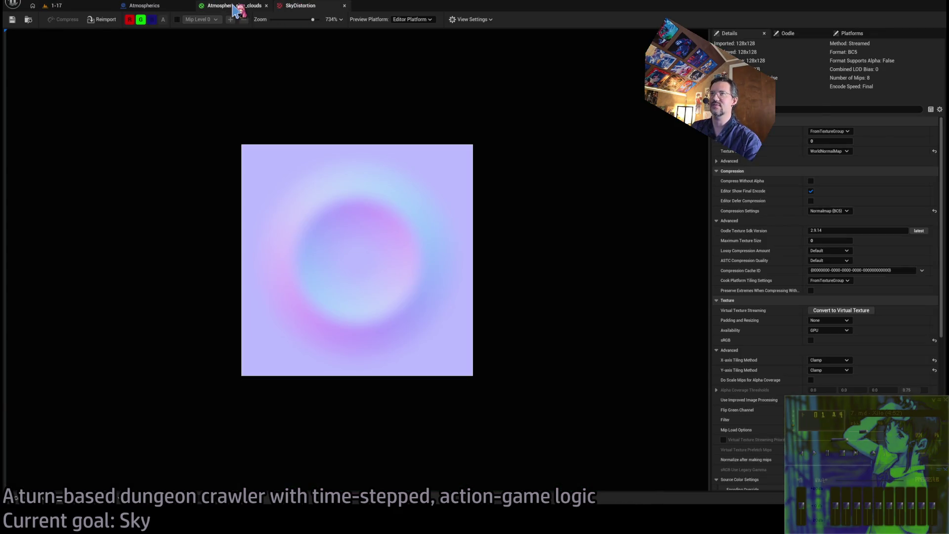
Step: Pan the clouds graph to the Cross, Texture Sample and Power nodes, then bring back ChatGPT's answer
left_click(234, 7)
left_click_drag(533, 279, 619, 249)
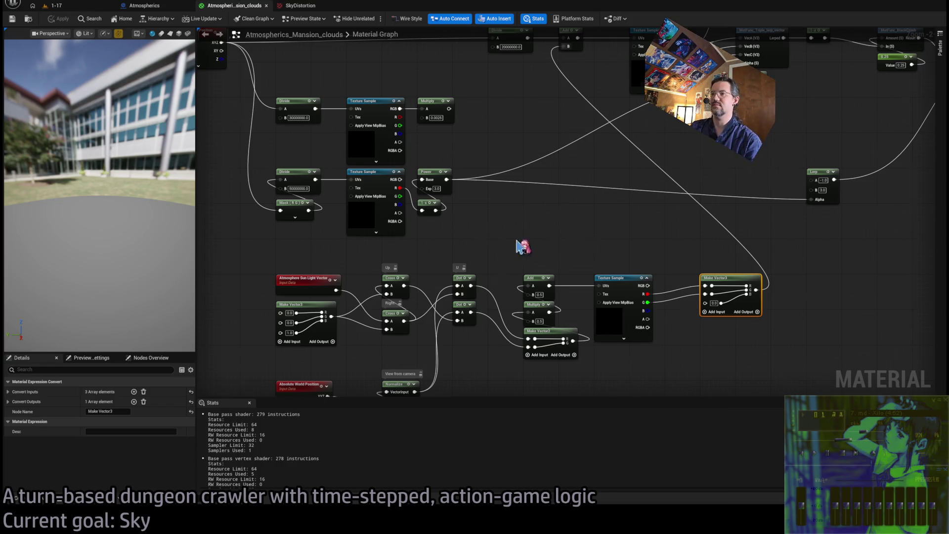
left_click_drag(523, 248, 620, 221)
mouse_move(460, 250)
left_mouse_down()
mouse_move(424, 224)
mouse_move(381, 212)
left_mouse_up()
scroll(376, 243, "up", 2)
left_click(398, 202)
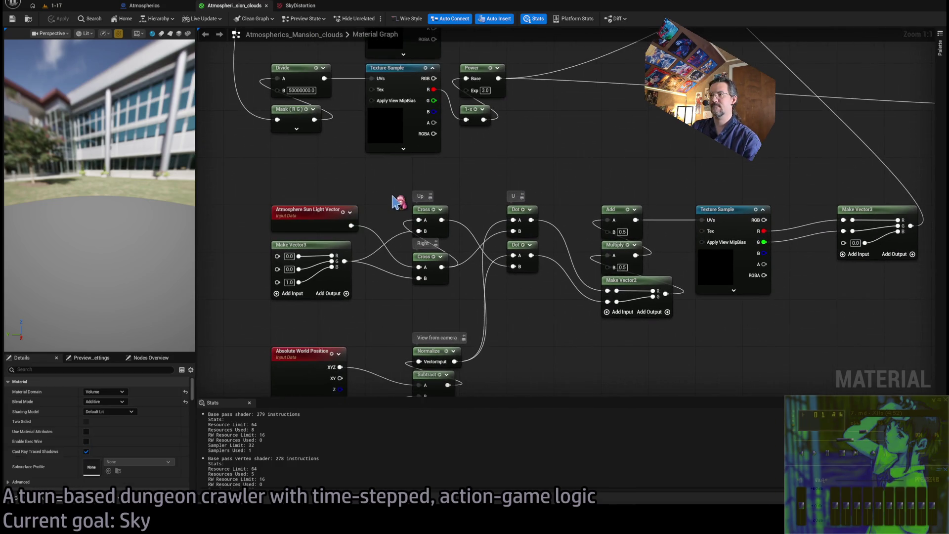
left_click_drag(515, 319, 555, 271)
left_click_drag(329, 270, 318, 375)
left_click(362, 331)
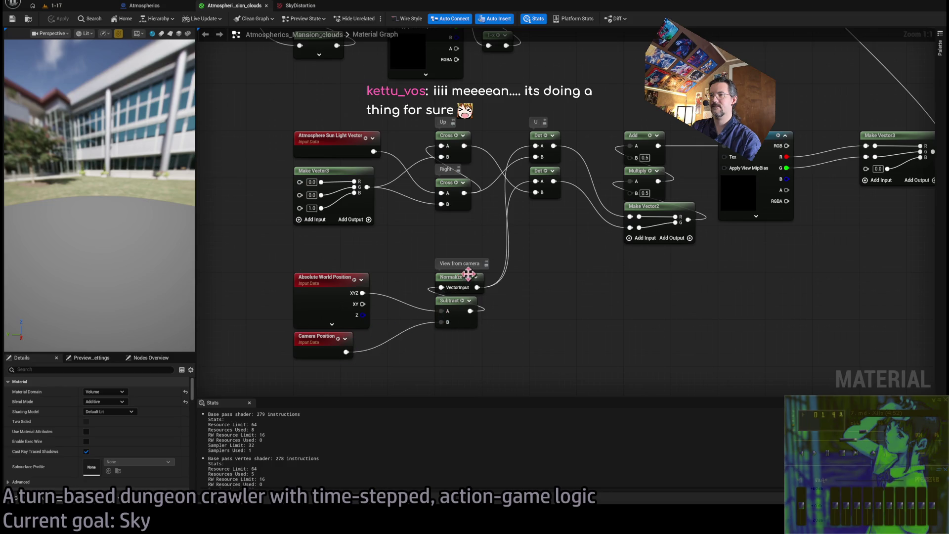
left_click_drag(531, 313, 467, 352)
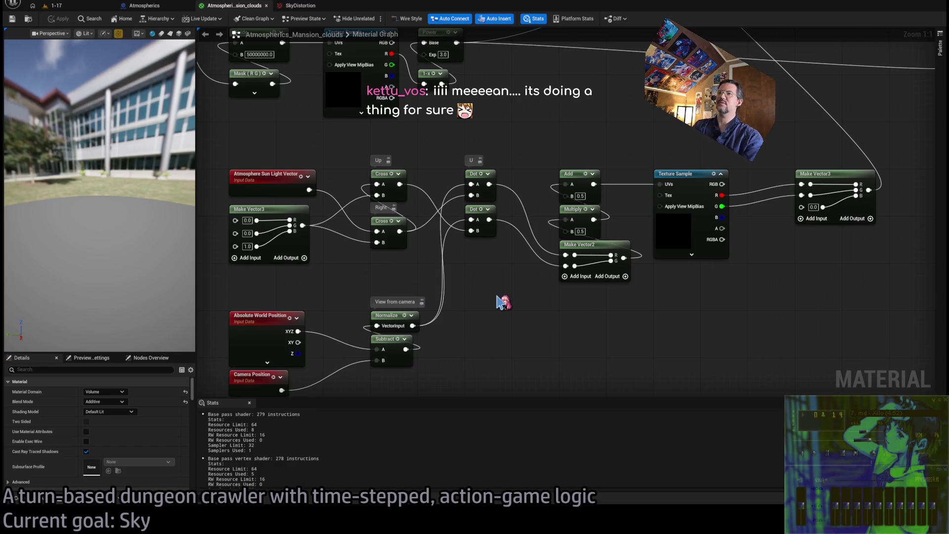
left_click(387, 174)
left_click(436, 287)
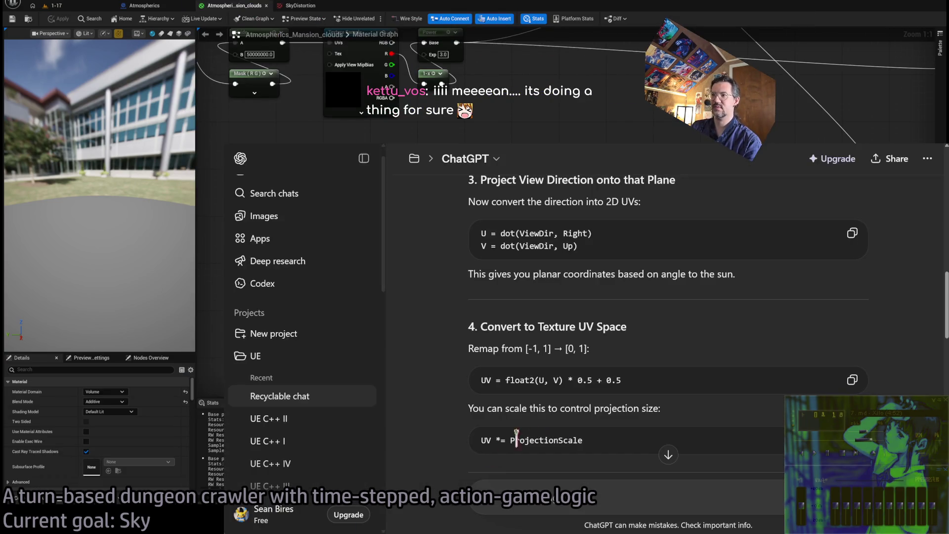
scroll(448, 340, "up", 3)
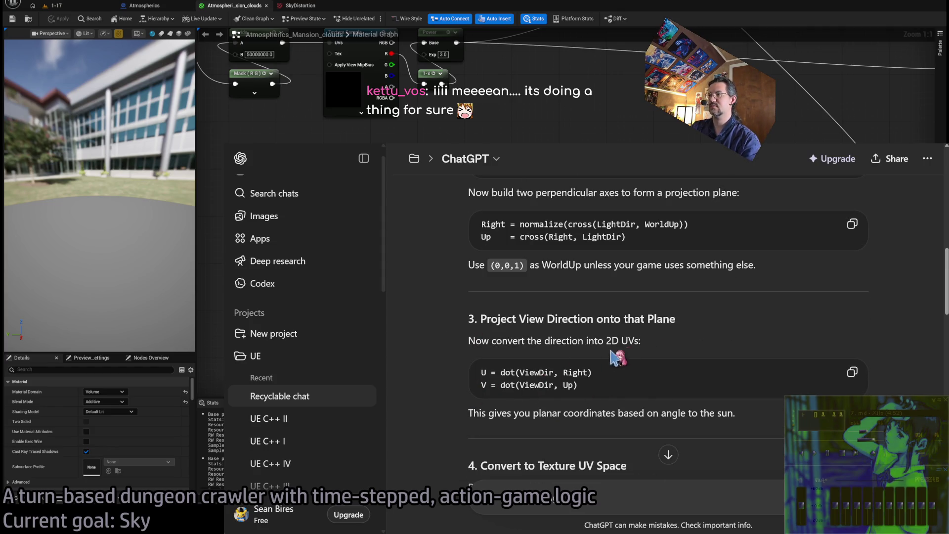
scroll(549, 363, "up", 2)
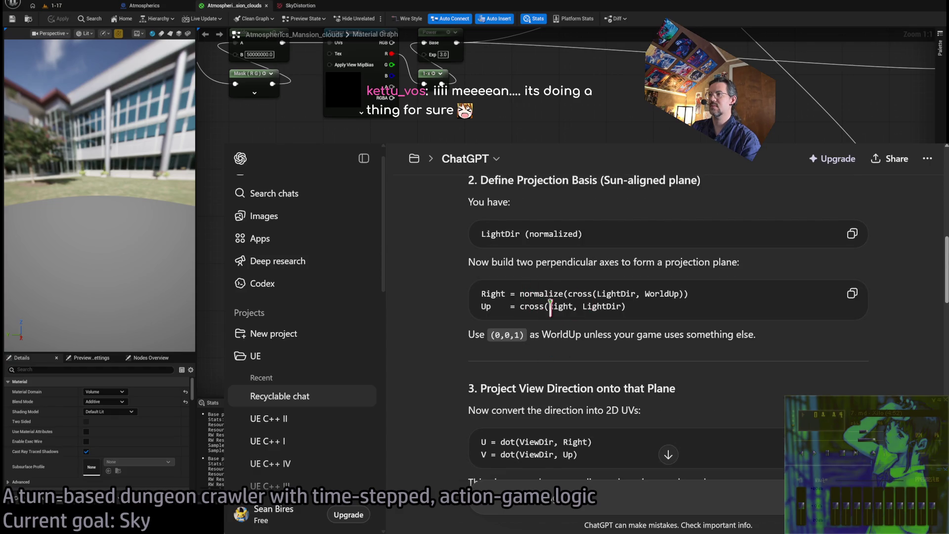
left_click_drag(550, 306, 624, 306)
key("alt+Tab")
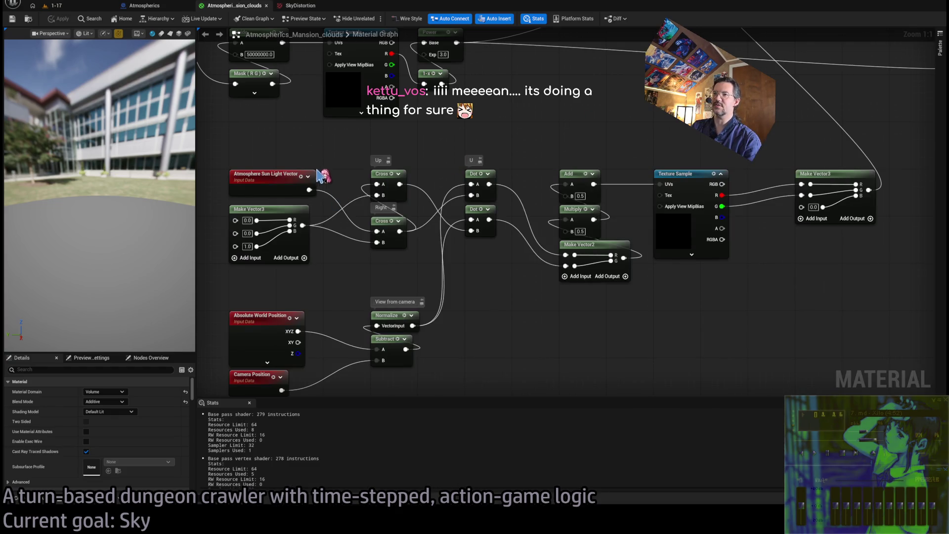
left_click_drag(309, 190, 377, 195)
Step: Apply the sun-vector change, check the sky in running level 1-17, then return to the material
left_click(53, 23)
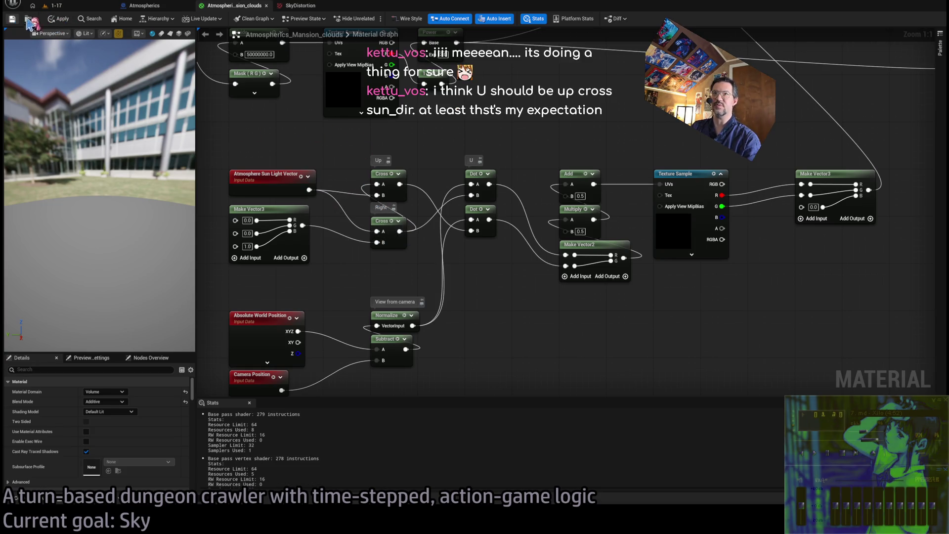
left_click(72, 7)
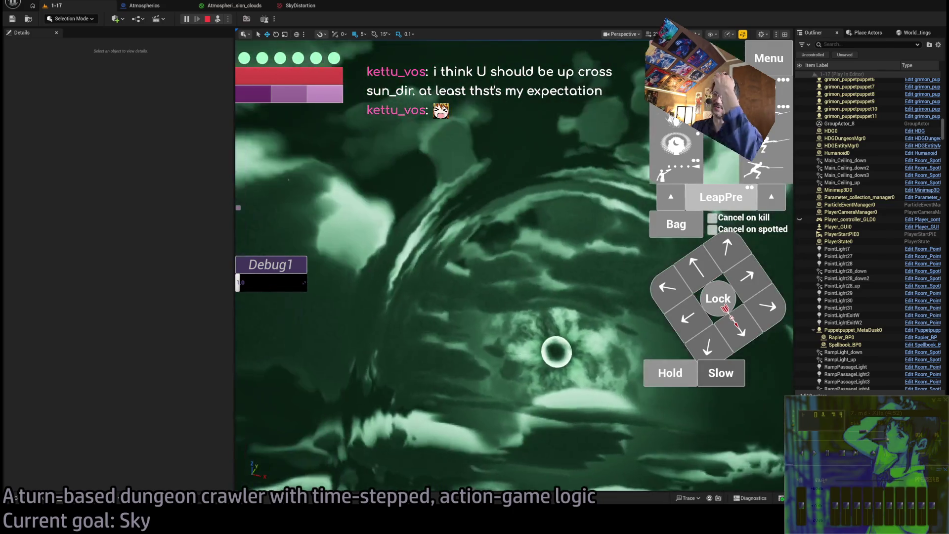
left_click(252, 7)
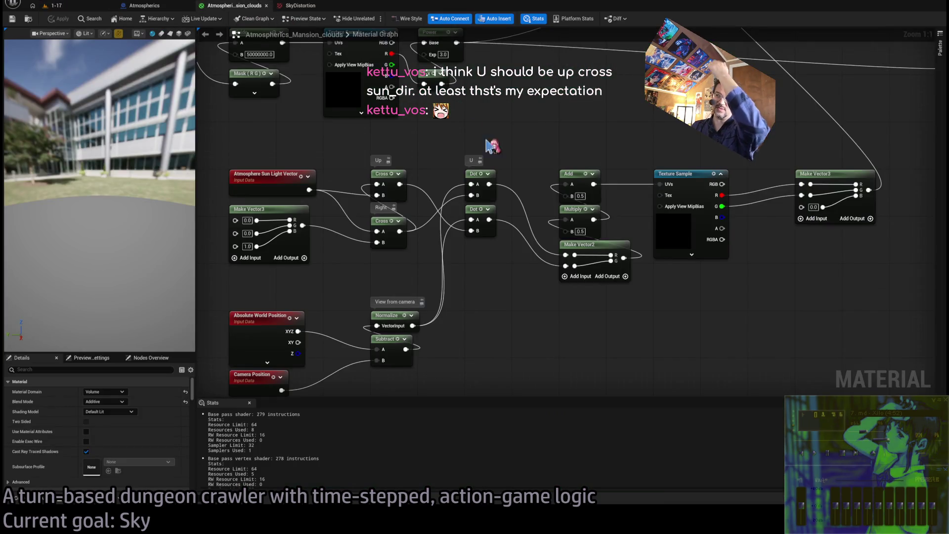
Step: Route both Dot results through two Saturate nodes into Make Vector2
mouse_move(485, 144)
left_mouse_down()
mouse_move(613, 275)
mouse_move(623, 304)
left_mouse_up()
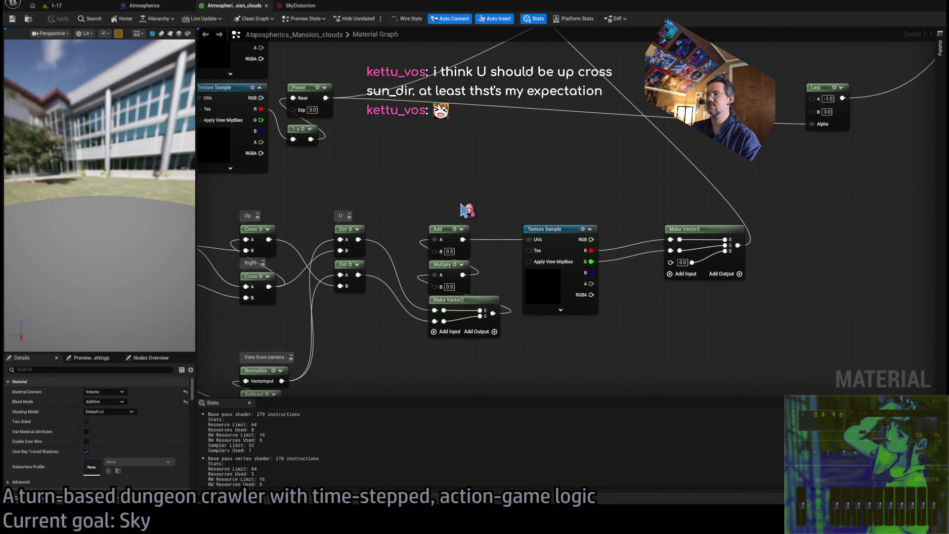
left_click_drag(463, 210, 483, 230)
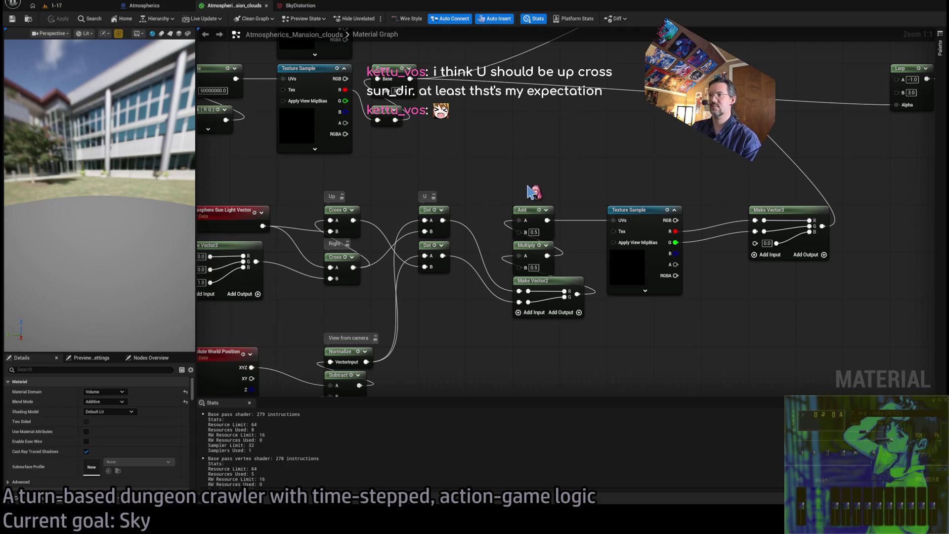
left_click_drag(475, 185, 479, 163)
left_click_drag(447, 195, 502, 195)
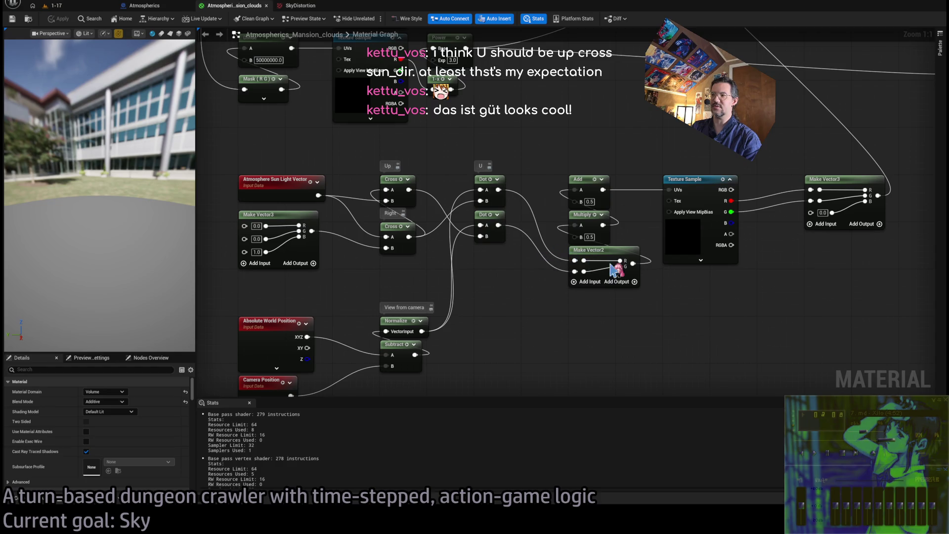
mouse_move(498, 190)
left_mouse_down()
mouse_move(577, 316)
mouse_move(643, 342)
mouse_move(586, 297)
left_mouse_up()
key("ctrl+d")
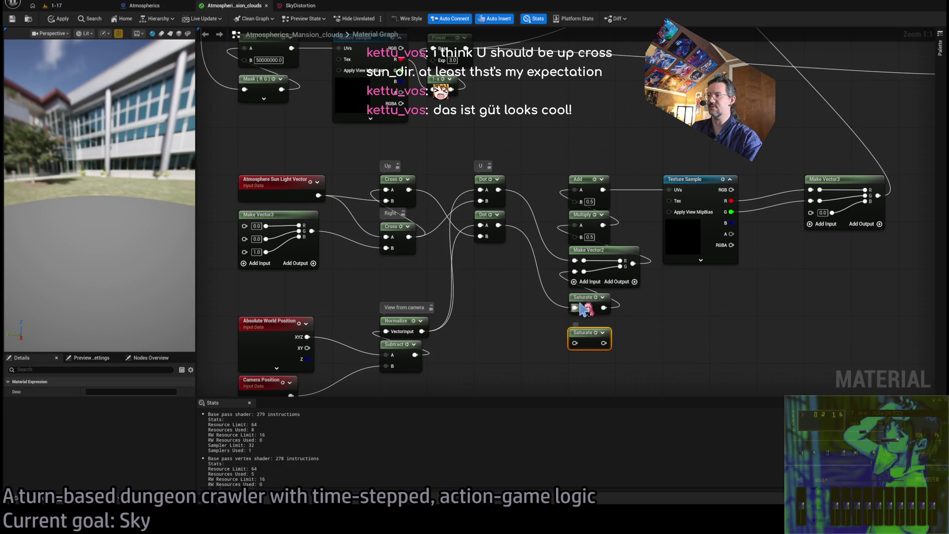
left_click_drag(575, 308, 575, 343)
left_click_drag(604, 307, 604, 343)
left_click_drag(498, 190, 591, 323)
left_click(418, 191)
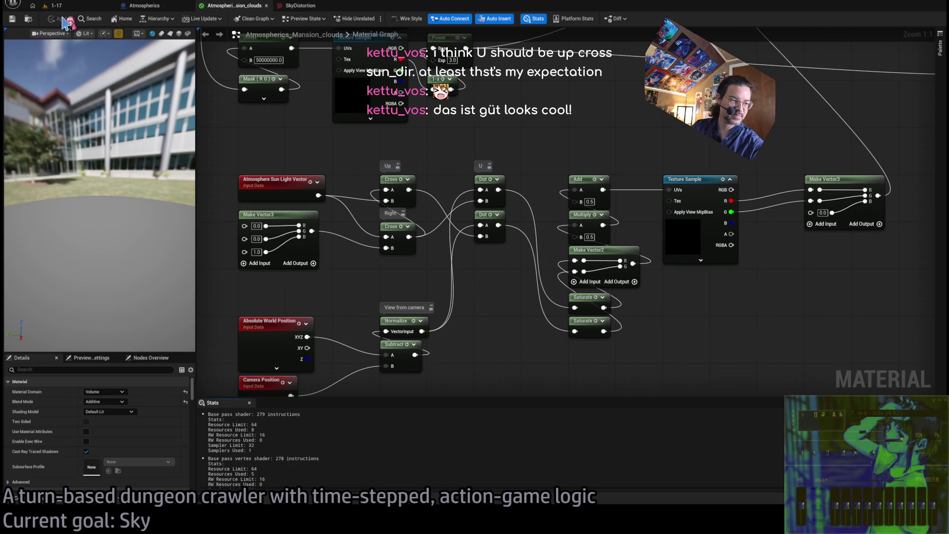
Step: Recompile the clamped material, inspect the Cross node, and view the clouds in running level 1-17
left_click(63, 20)
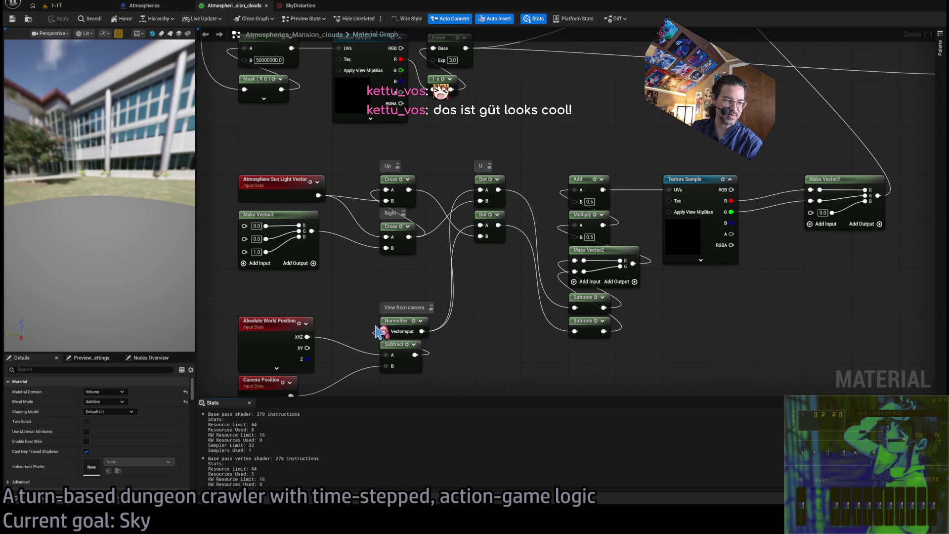
mouse_move(415, 317)
left_mouse_down()
mouse_move(496, 312)
mouse_move(486, 312)
left_mouse_up()
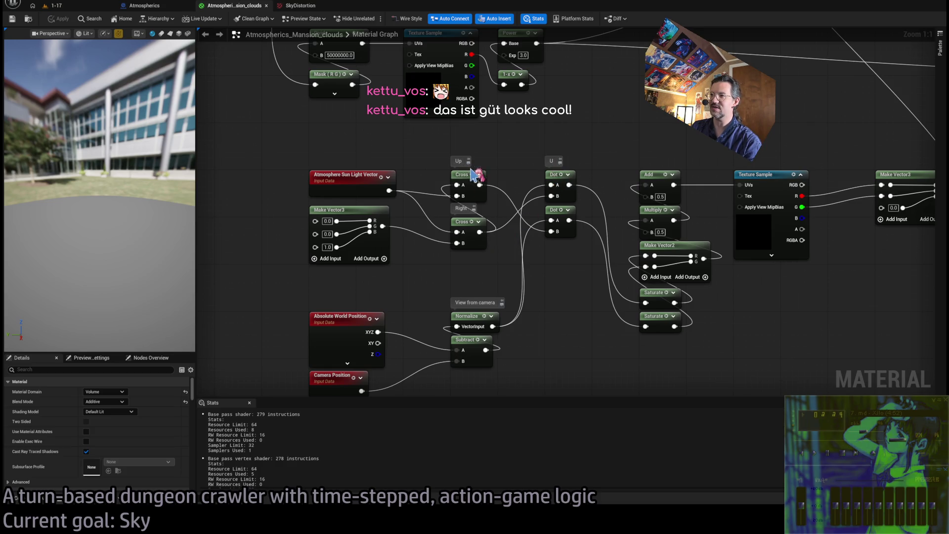
left_click(462, 174)
left_click(553, 307)
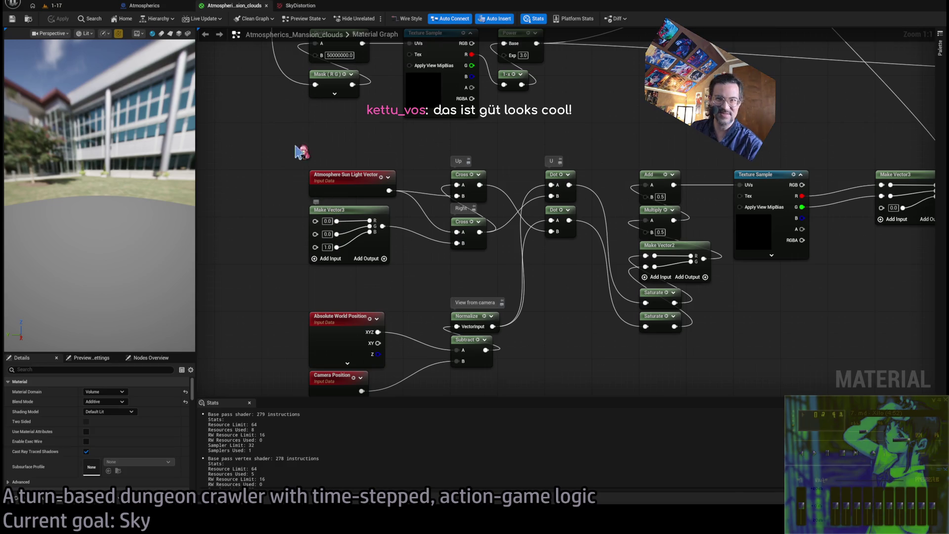
left_click(57, 8)
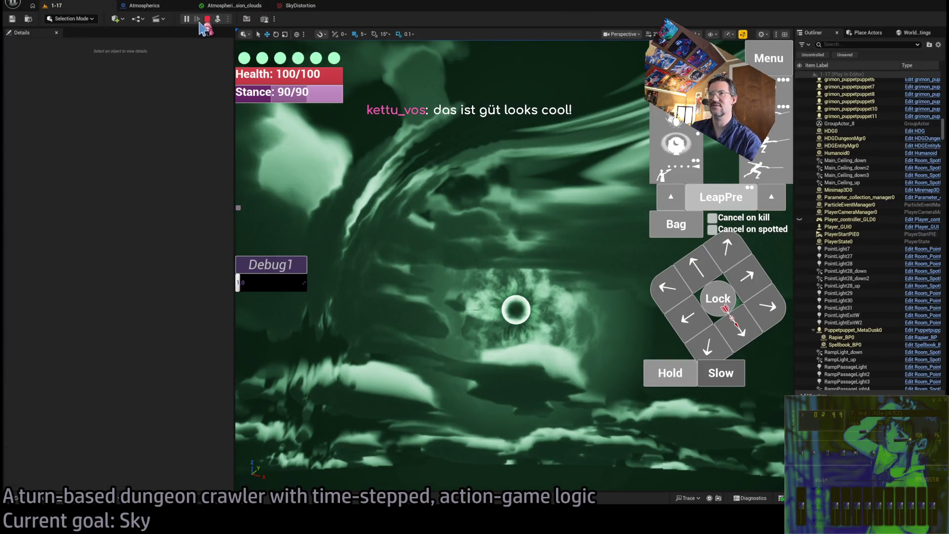
Step: Delete both Saturate nodes and wire the Dot results straight into Make Vector2's R and G
left_click(400, 148)
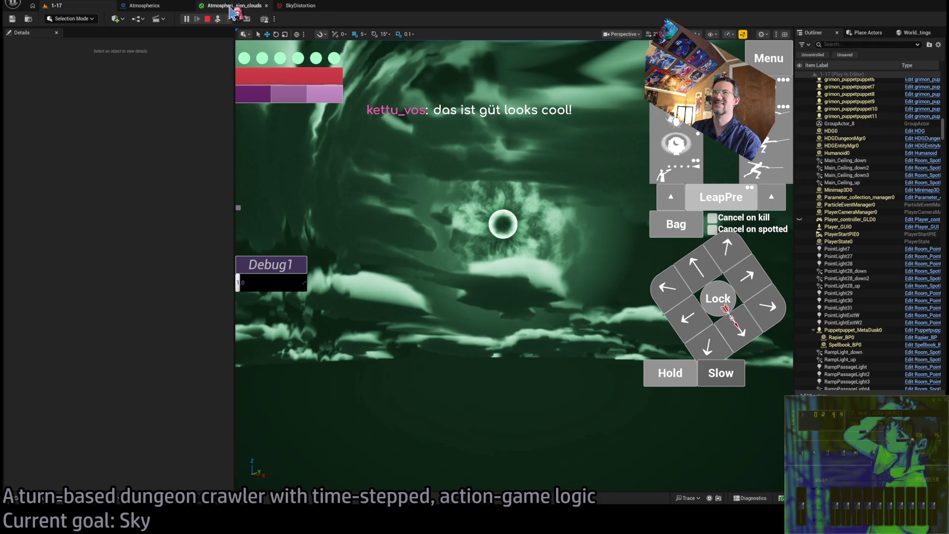
left_click(230, 6)
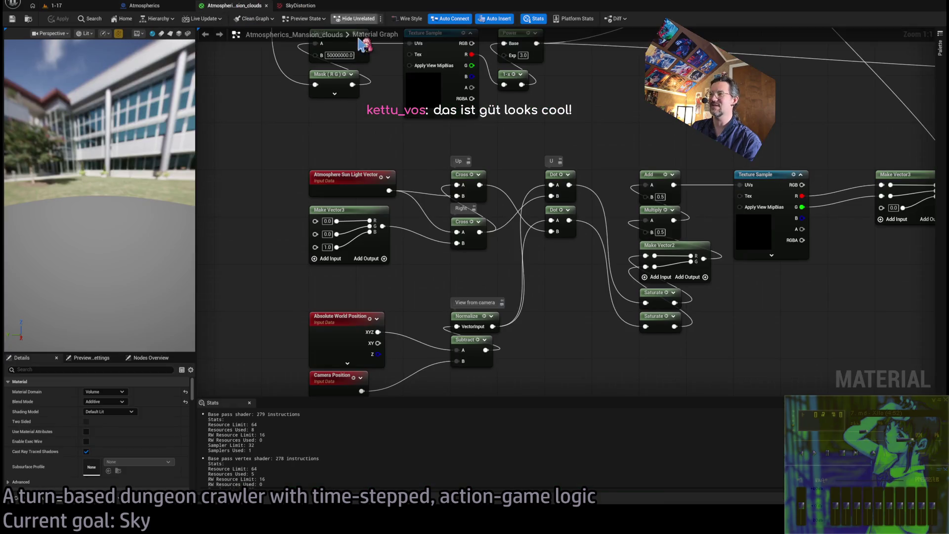
left_click_drag(712, 310, 579, 292)
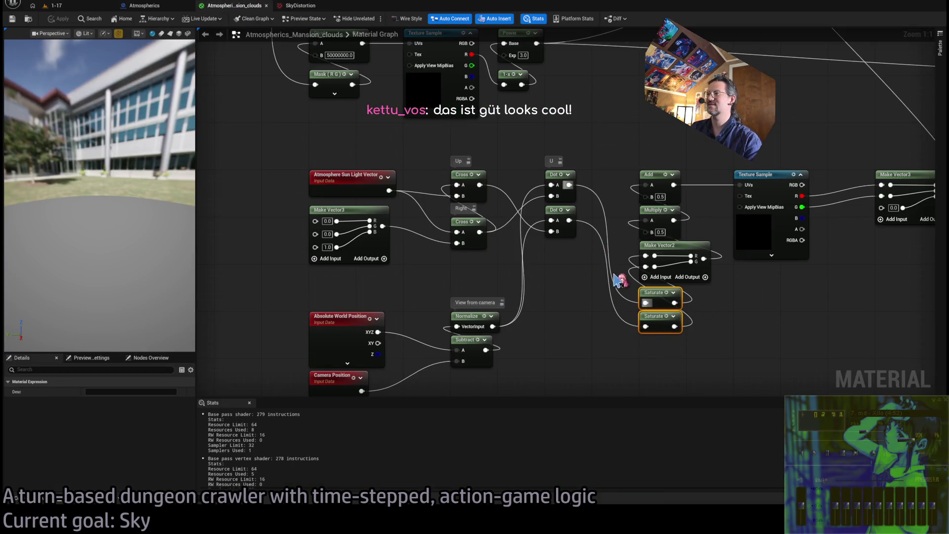
key("Delete")
left_click_drag(569, 185, 645, 256)
left_click_drag(569, 221, 645, 267)
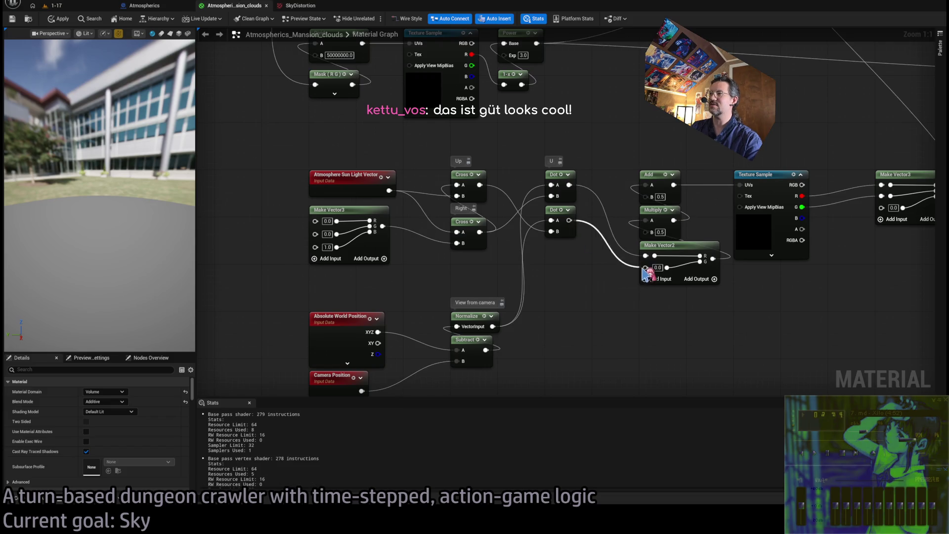
Step: Test a Saturate between Add and the texture UVs in the running game, then delete it
mouse_move(532, 189)
left_mouse_down()
mouse_move(544, 141)
mouse_move(588, 160)
mouse_move(596, 189)
left_mouse_up()
key("ctrl+v")
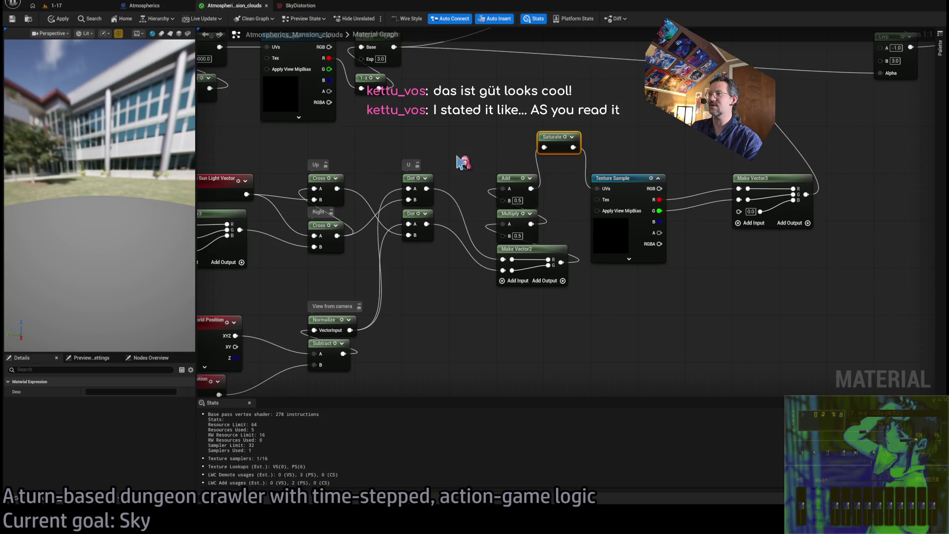
left_click(59, 18)
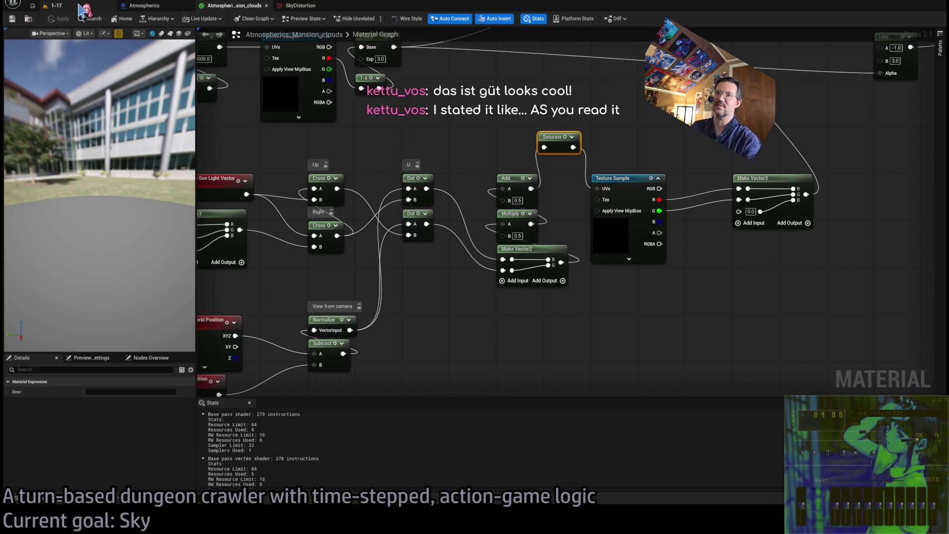
left_click(54, 6)
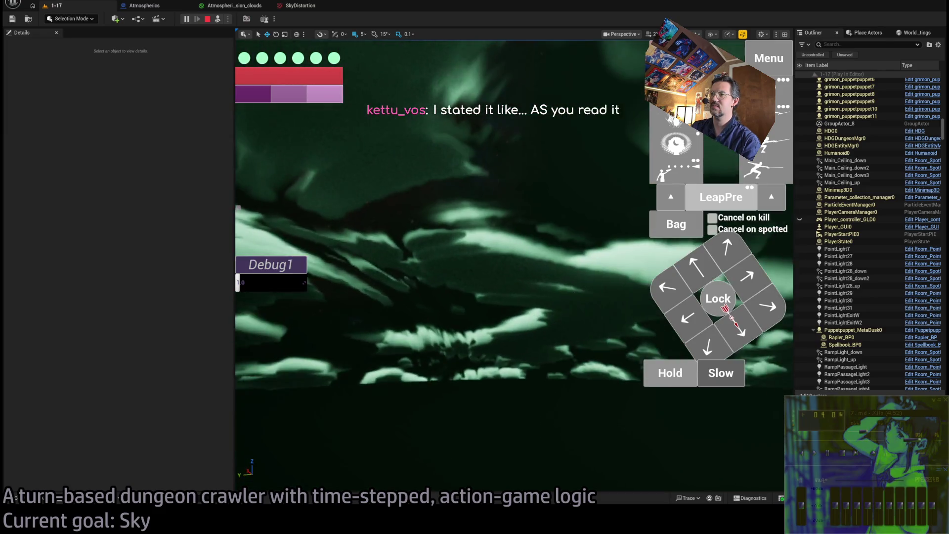
left_click(235, 6)
key("Delete")
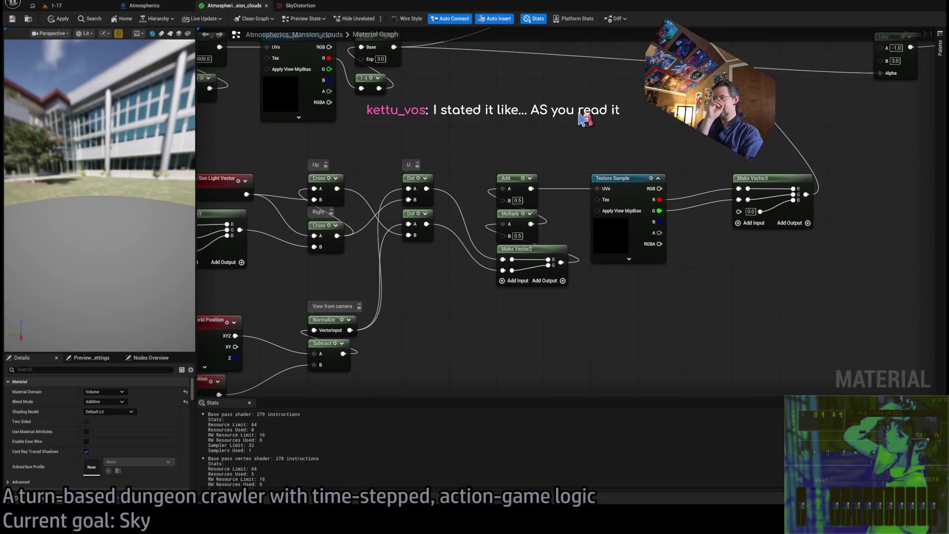
Step: Survey the Normalize, Subtract and input nodes, then view the SkyDistortion texture with Clamp tiling
mouse_move(460, 169)
left_mouse_down()
mouse_move(515, 163)
mouse_move(479, 132)
mouse_move(448, 155)
left_mouse_up()
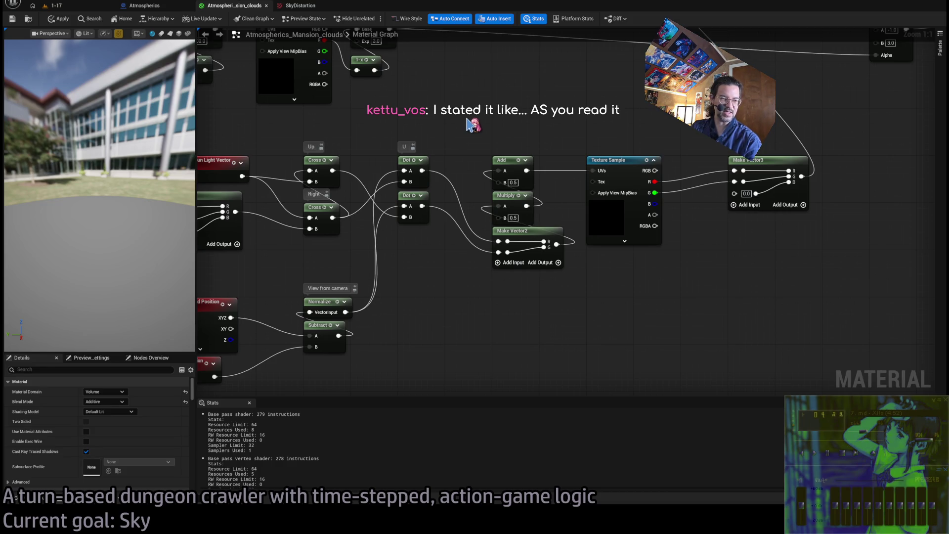
left_click_drag(492, 125, 459, 136)
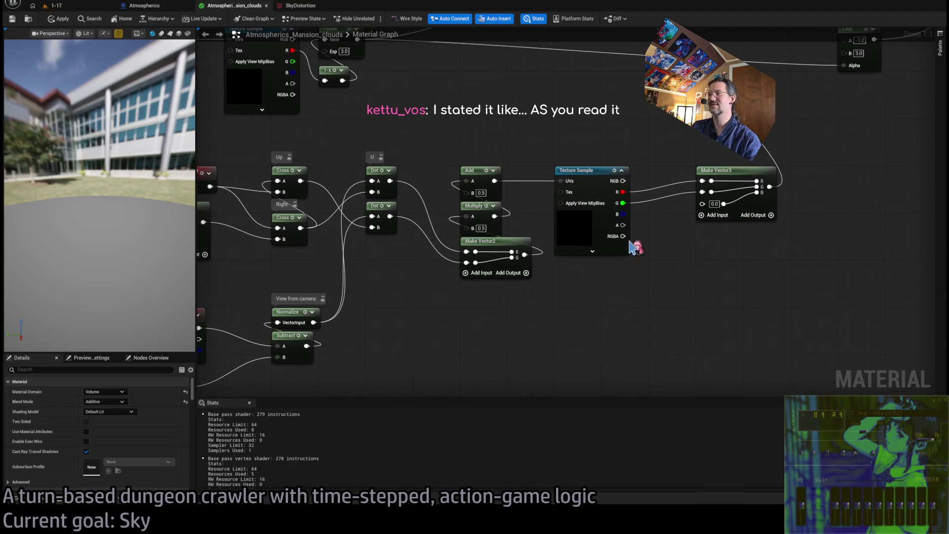
left_click_drag(631, 243, 627, 215)
left_click_drag(397, 241, 564, 225)
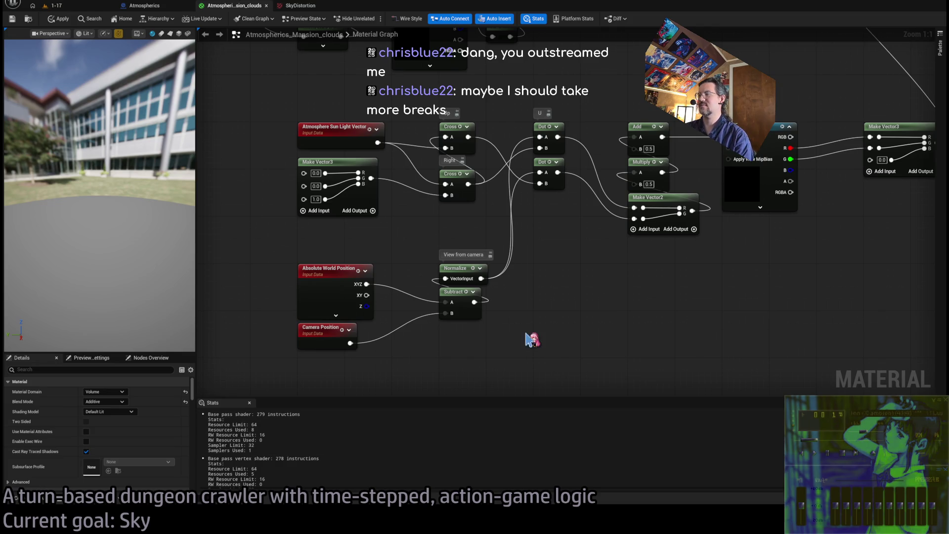
left_click_drag(532, 340, 542, 324)
left_click_drag(579, 235, 283, 372)
left_click(543, 329)
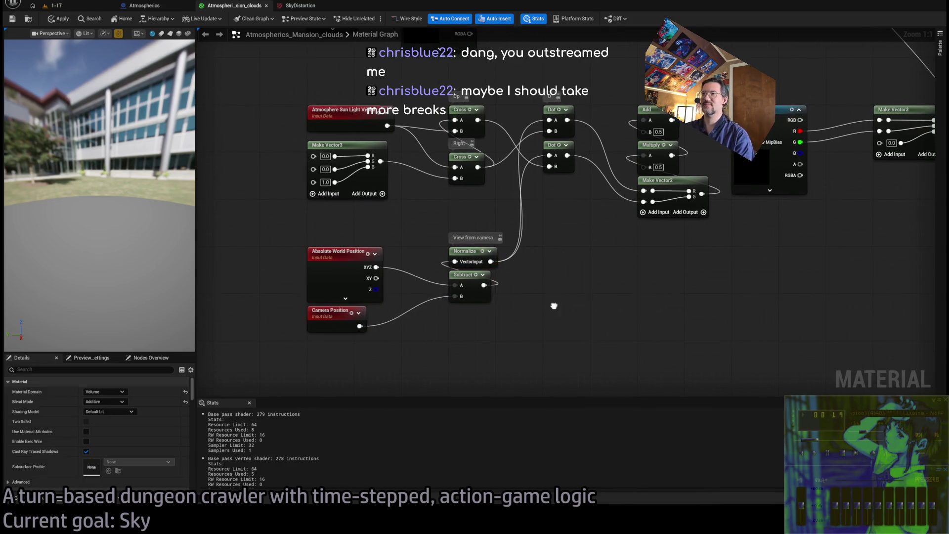
left_click_drag(554, 306, 451, 267)
mouse_move(439, 222)
left_mouse_down()
mouse_move(473, 247)
mouse_move(536, 246)
left_mouse_up()
left_click_drag(562, 233, 364, 345)
left_click_drag(264, 231, 393, 293)
left_click(533, 348)
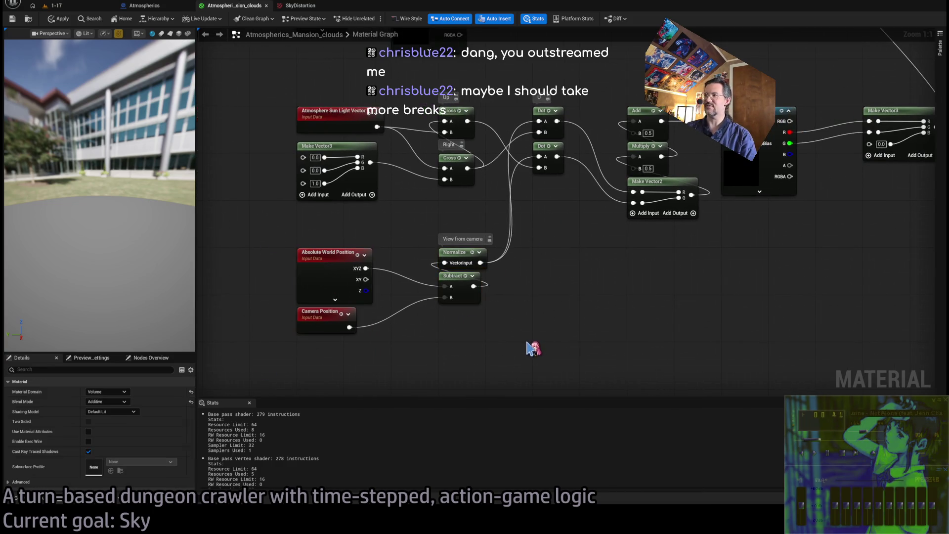
left_click_drag(570, 356, 458, 244)
left_click(619, 349)
mouse_move(623, 322)
left_mouse_down()
mouse_move(535, 335)
mouse_move(515, 361)
mouse_move(541, 364)
left_mouse_up()
mouse_move(585, 307)
left_mouse_down()
mouse_move(552, 335)
mouse_move(612, 335)
mouse_move(676, 318)
left_mouse_up()
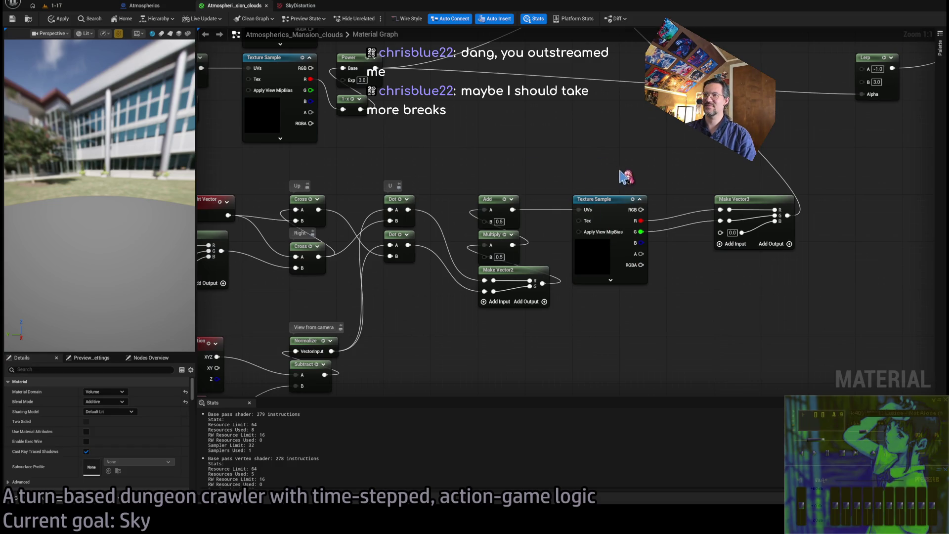
left_click(311, 6)
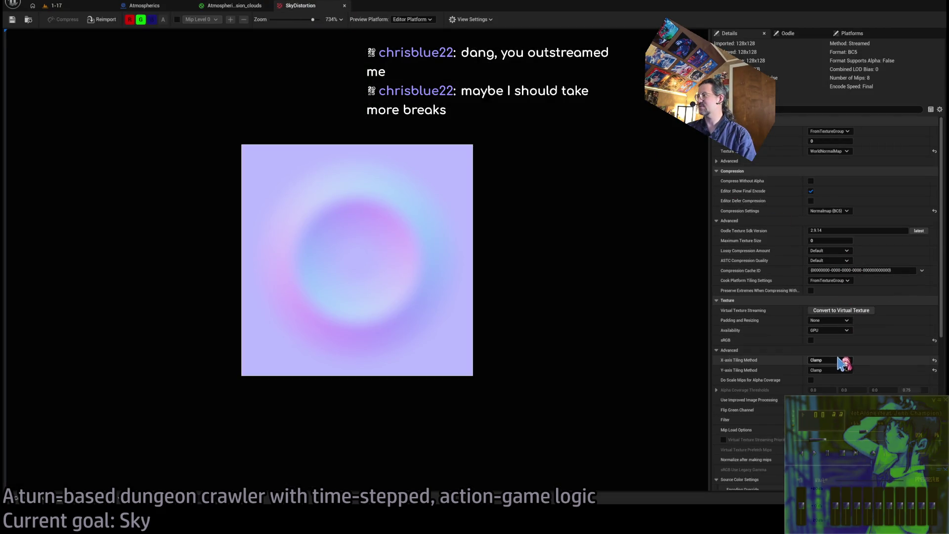
Step: Switch back to the Atmospherics_Mansion_clouds graph and zoom in on the Texture Sample and Make Vector3
left_click(229, 6)
scroll(566, 157, "up", 3)
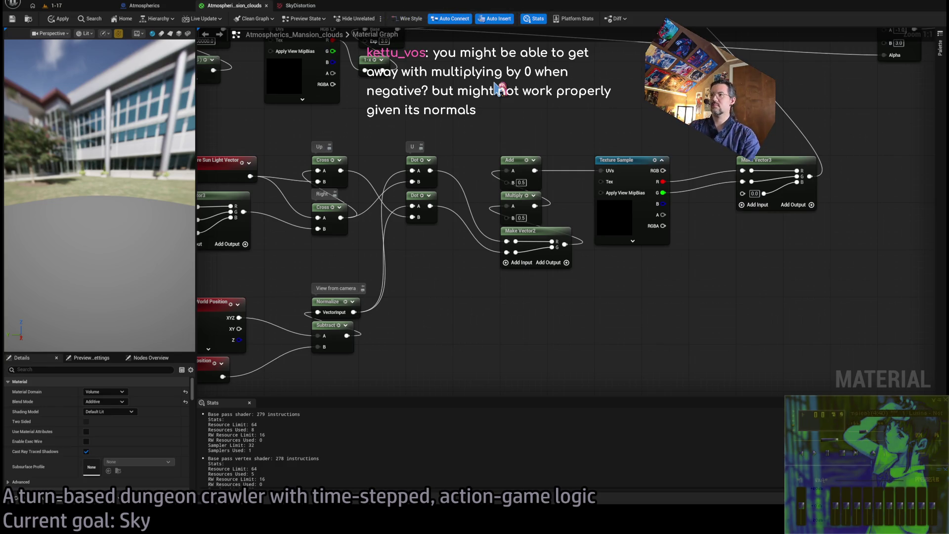
Step: Set the Multiply node's B to 1.0, apply, check the clouds in level 1-17, then return
left_click(521, 217)
type("1")
key("Return")
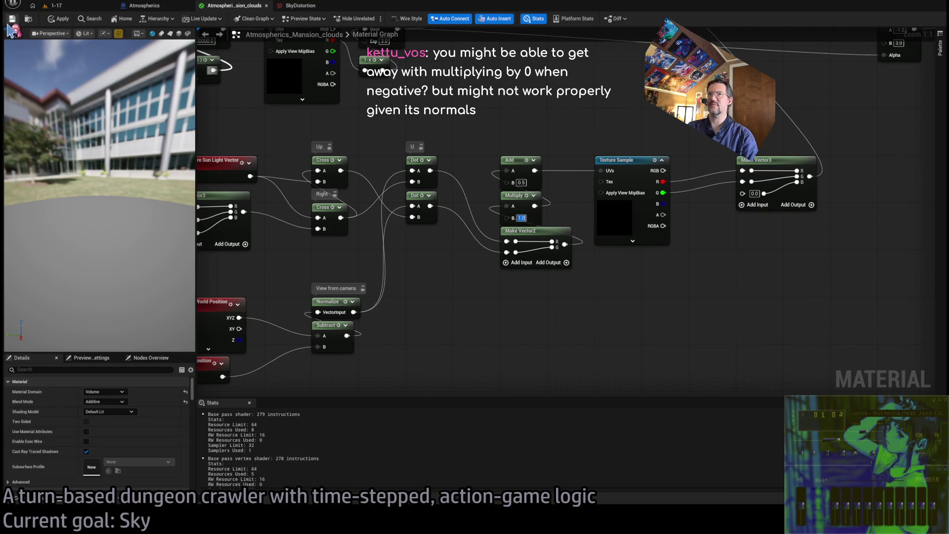
left_click(68, 11)
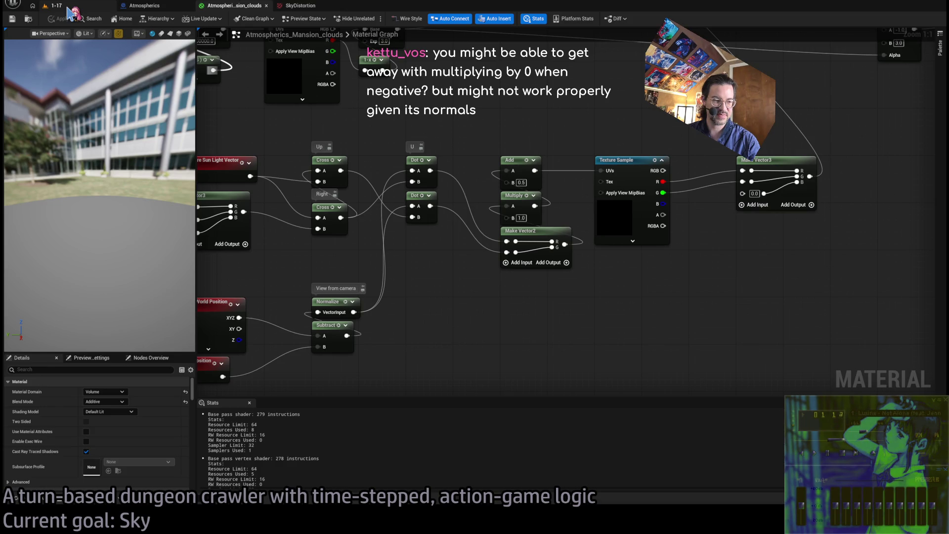
left_click(67, 7)
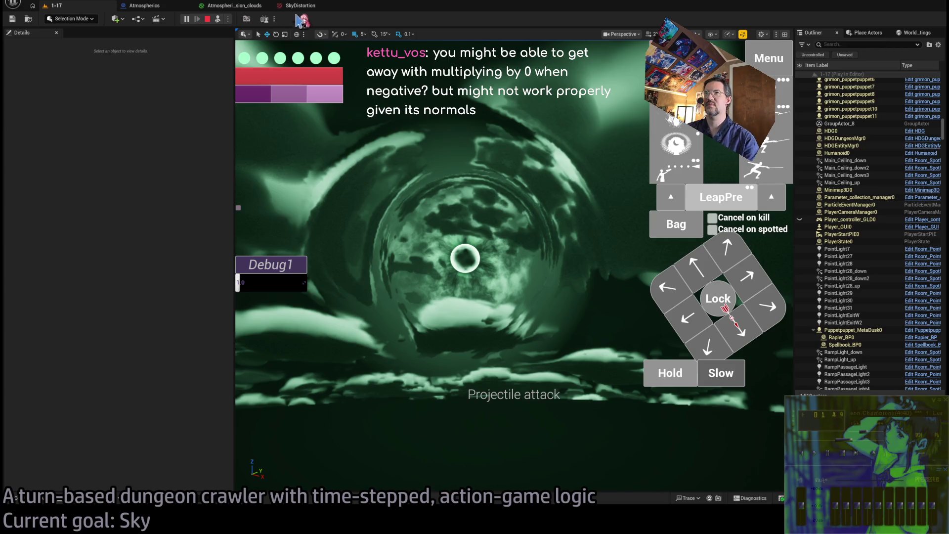
left_click(249, 7)
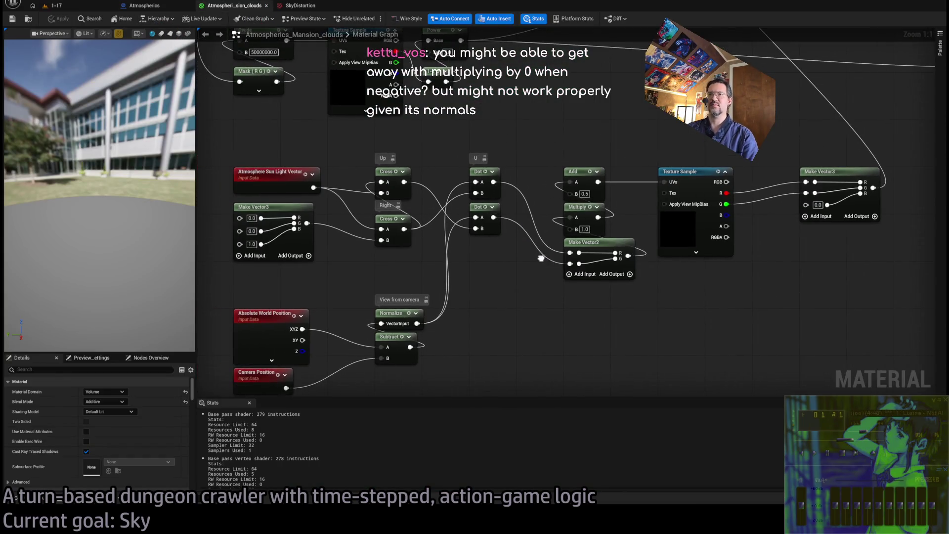
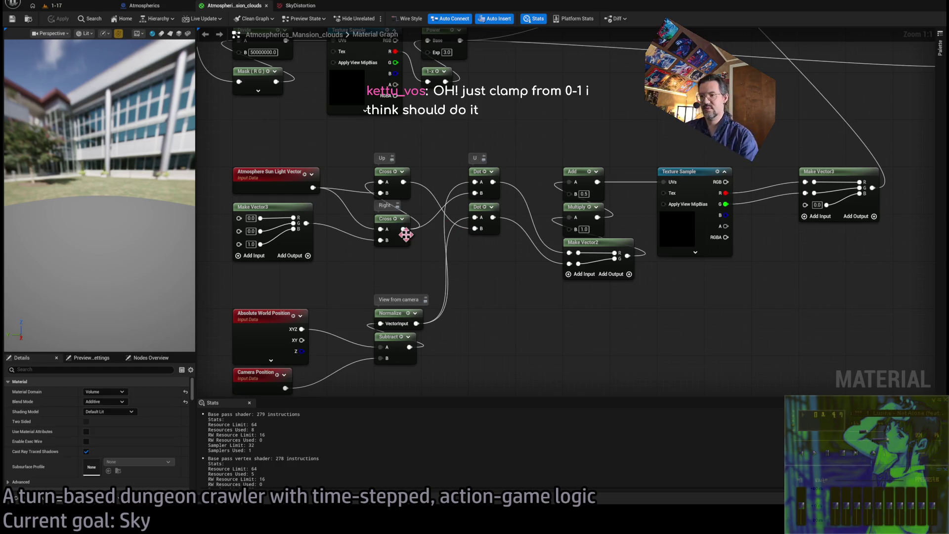
Step: Read the ChatGPT explanation of the saturated dot-product mask toward the sun
left_click(297, 472)
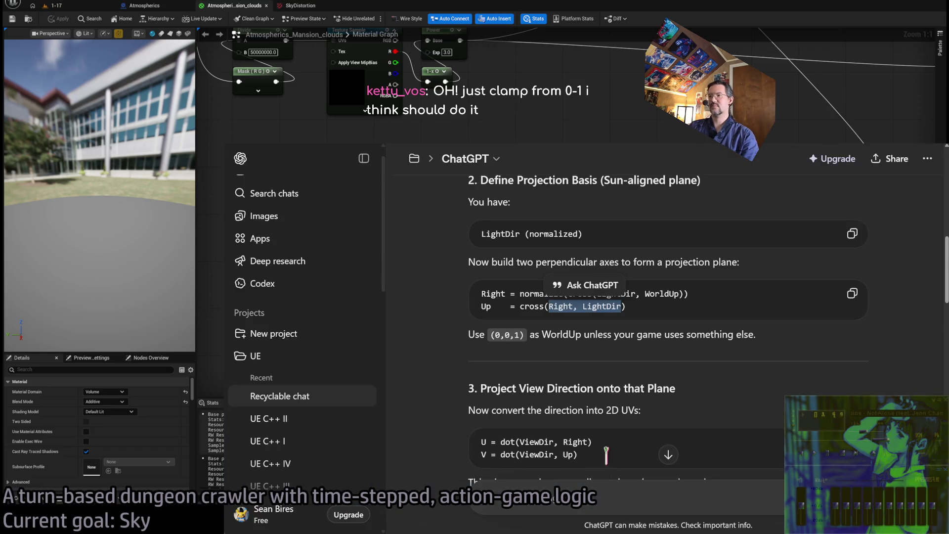
scroll(606, 460, "down", 5)
scroll(690, 282, "down", 4)
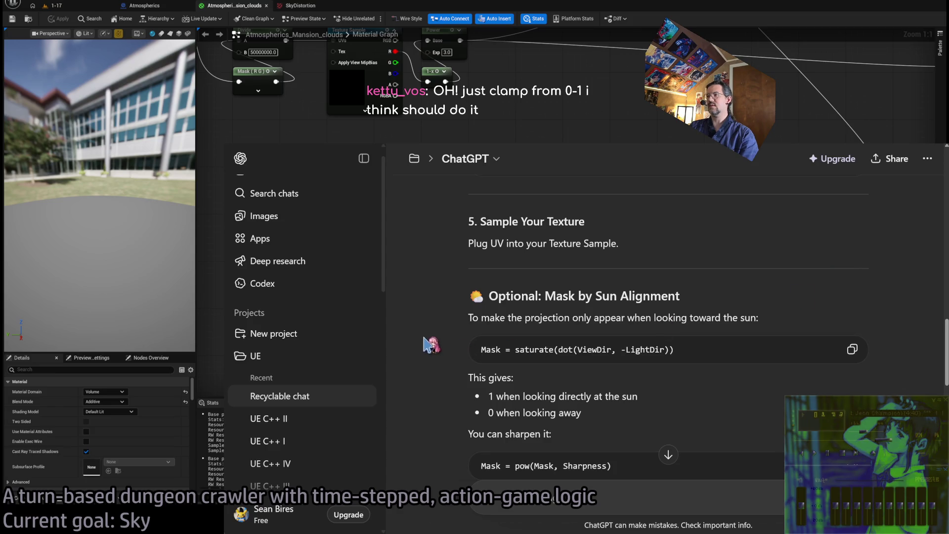
left_click_drag(470, 318, 759, 318)
left_click(713, 312)
scroll(717, 313, "down", 1)
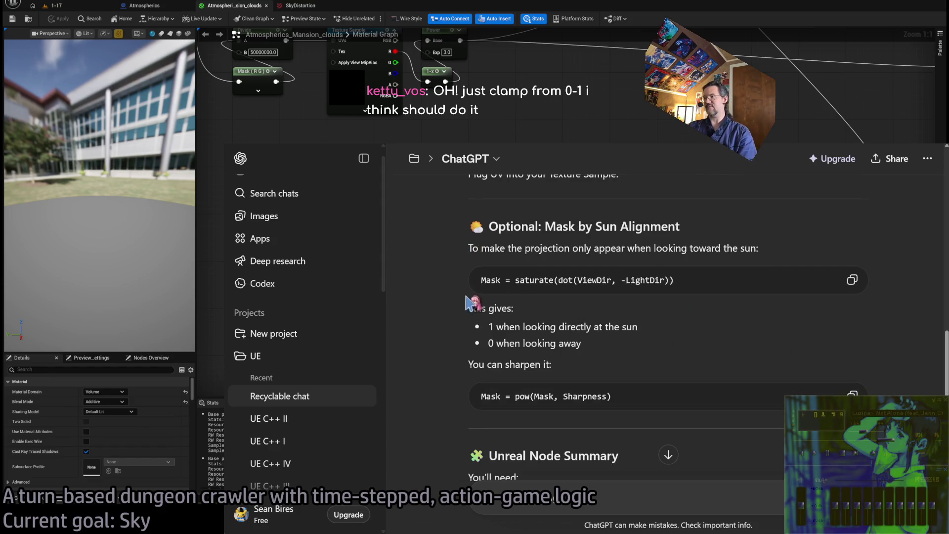
double_click(475, 248)
left_click(583, 278)
double_click(491, 280)
double_click(535, 280)
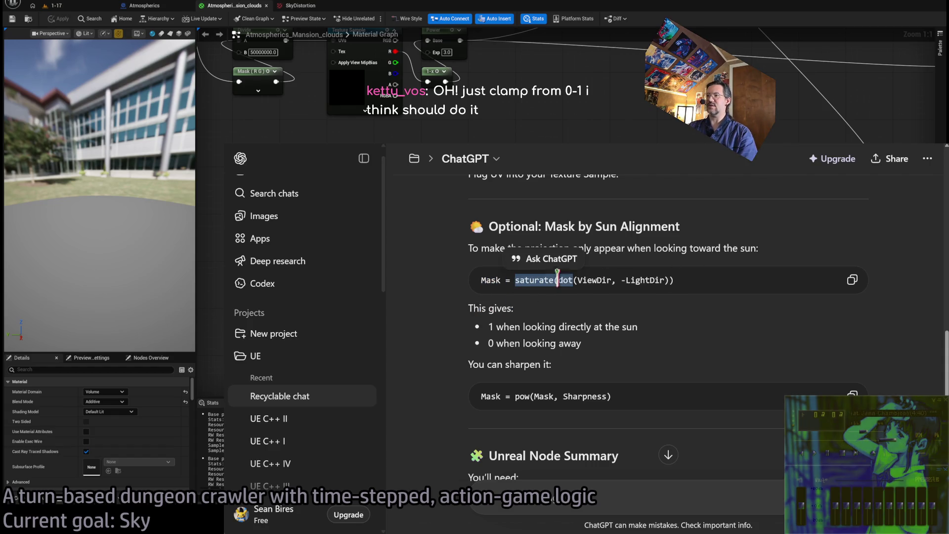
left_click(641, 303)
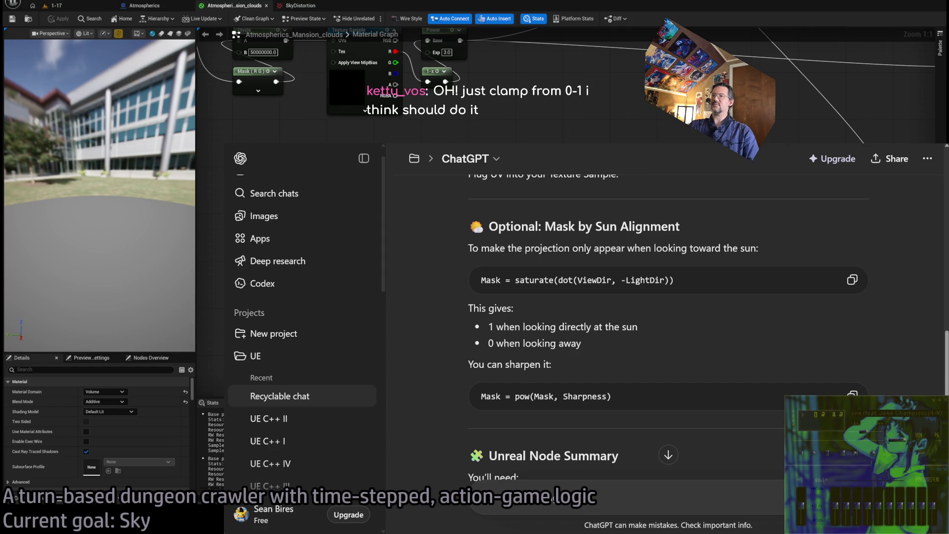
Step: Add a Saturate node and a Dot of Normalize and sun vector, feeding Saturate, plus a -1.0 Multiply
key("alt+Tab")
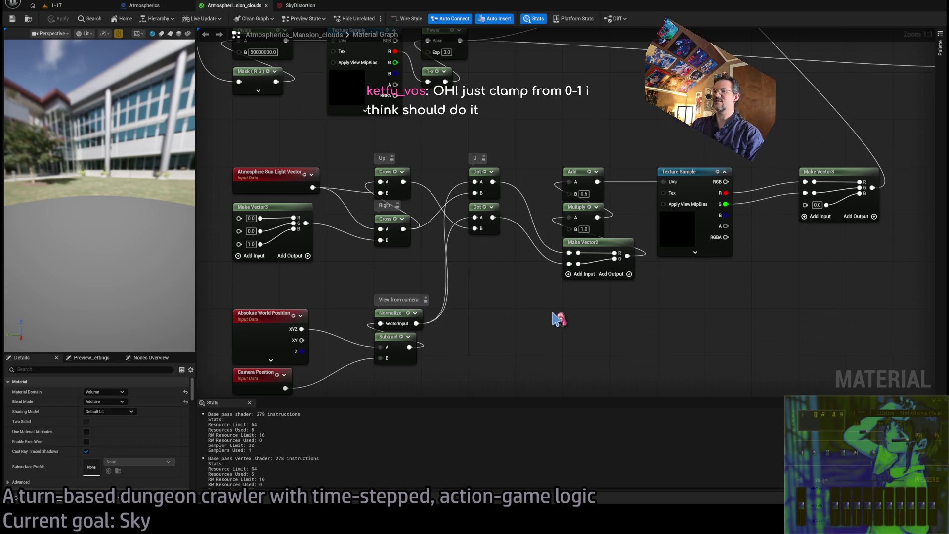
left_click_drag(483, 322, 533, 277)
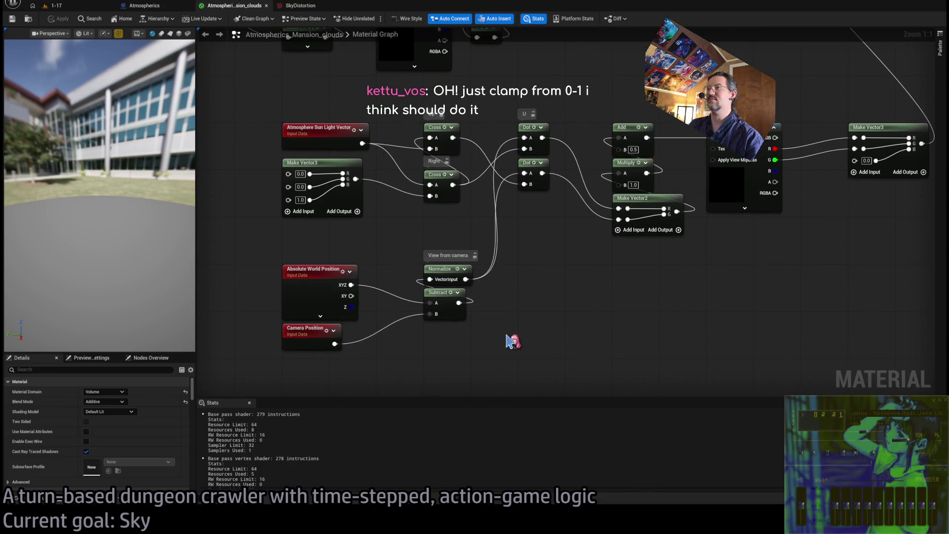
key("ctrl+v")
mouse_move(544, 341)
left_mouse_down()
mouse_move(592, 309)
mouse_move(584, 278)
mouse_move(637, 272)
left_mouse_up()
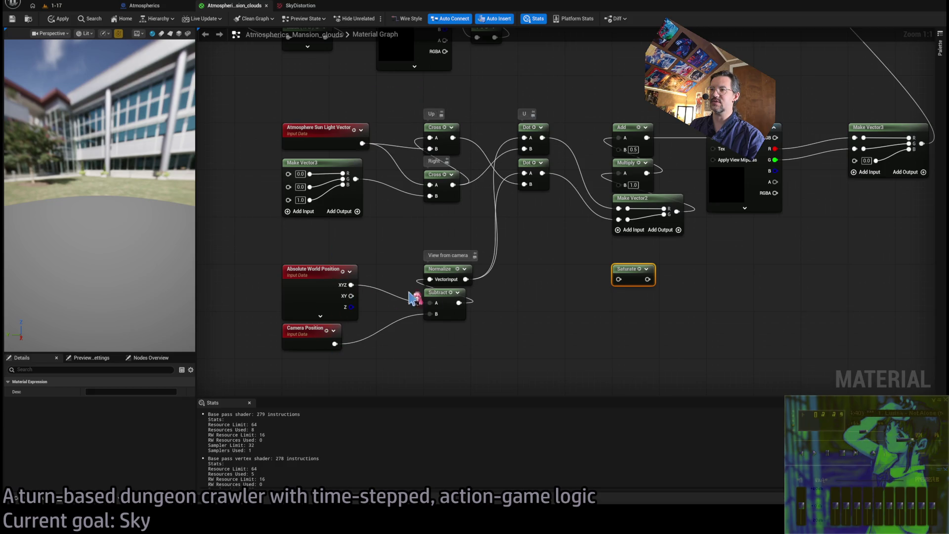
mouse_move(465, 280)
left_mouse_down()
mouse_move(562, 280)
mouse_move(525, 290)
left_mouse_up()
key("d")
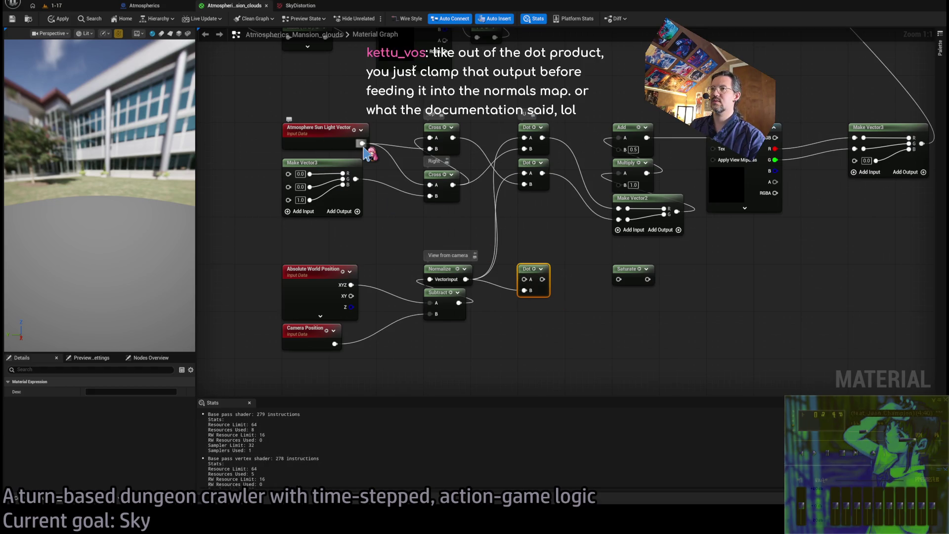
mouse_move(363, 144)
left_mouse_down()
mouse_move(525, 324)
mouse_move(525, 315)
left_mouse_up()
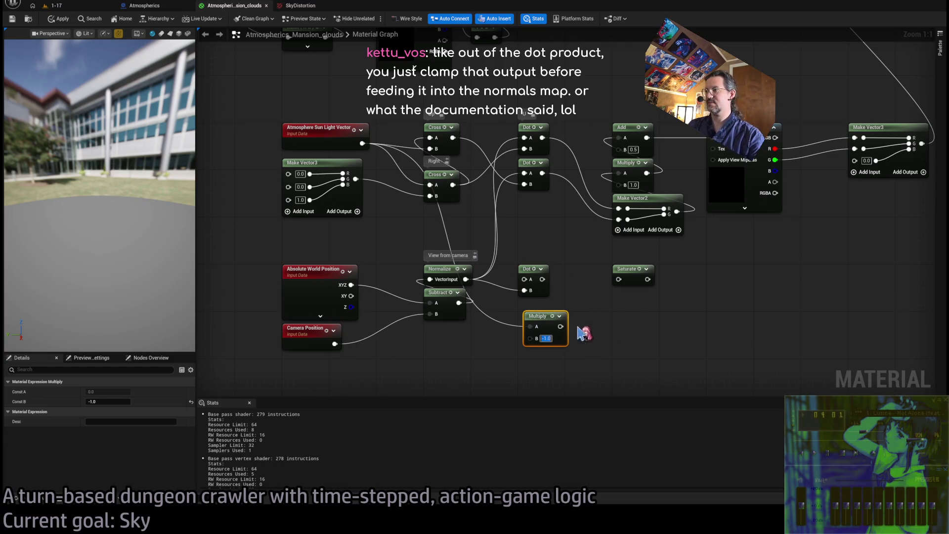
mouse_move(533, 317)
left_mouse_down()
mouse_move(535, 305)
mouse_move(528, 312)
left_mouse_up()
left_click_drag(466, 279, 619, 279)
Step: Insert a Multiply between Add and the Texture Sample UVs, driven by the Saturate mask
left_click_drag(658, 341, 595, 360)
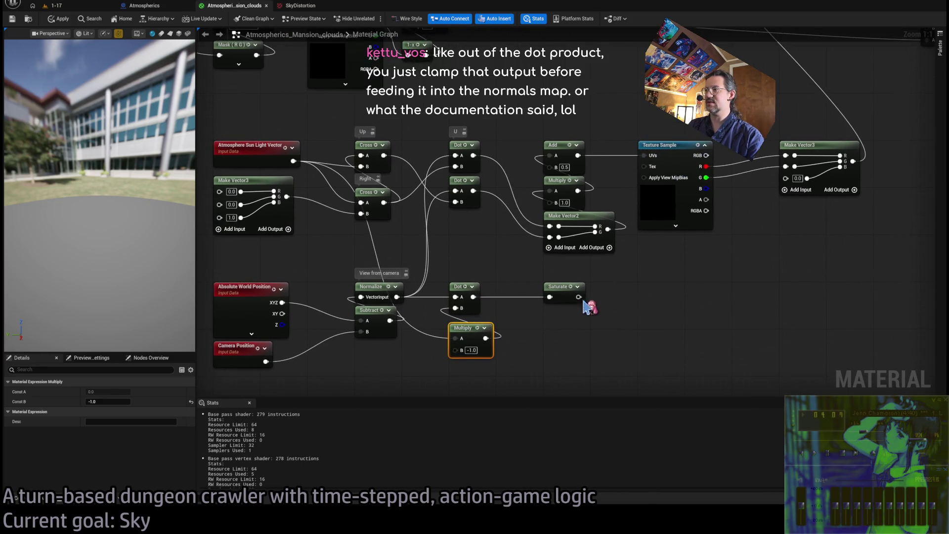
left_click_drag(636, 311, 541, 342)
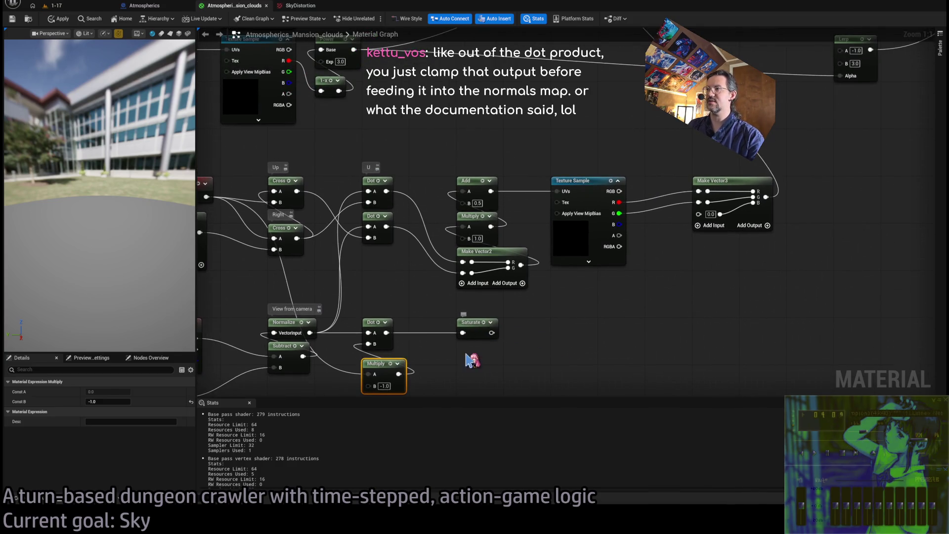
left_click_drag(722, 286, 691, 293)
scroll(690, 294, "down", 2)
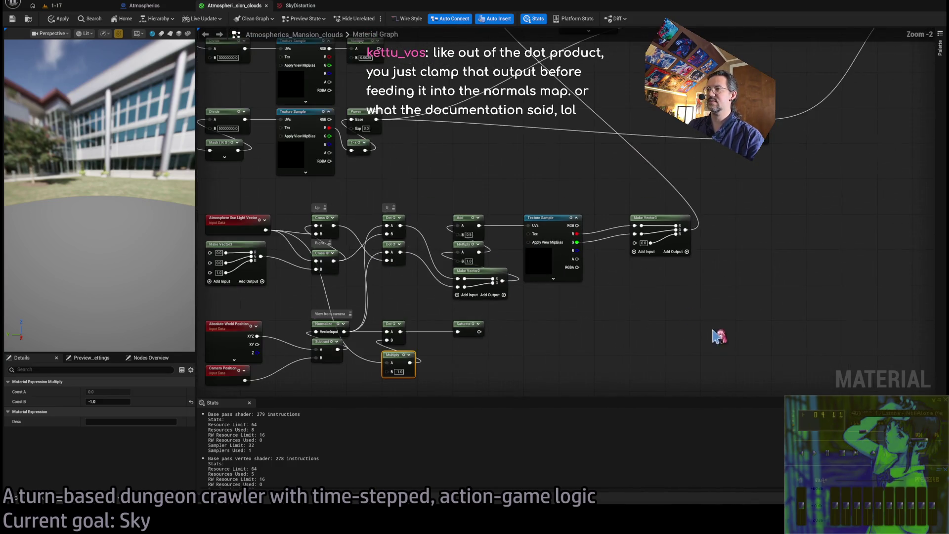
mouse_move(710, 365)
left_mouse_down()
mouse_move(632, 290)
mouse_move(542, 226)
mouse_move(613, 226)
left_mouse_up()
left_click(571, 193)
mouse_move(478, 332)
left_mouse_down()
mouse_move(548, 303)
mouse_move(539, 223)
left_mouse_up()
left_click(524, 197)
left_click(58, 18)
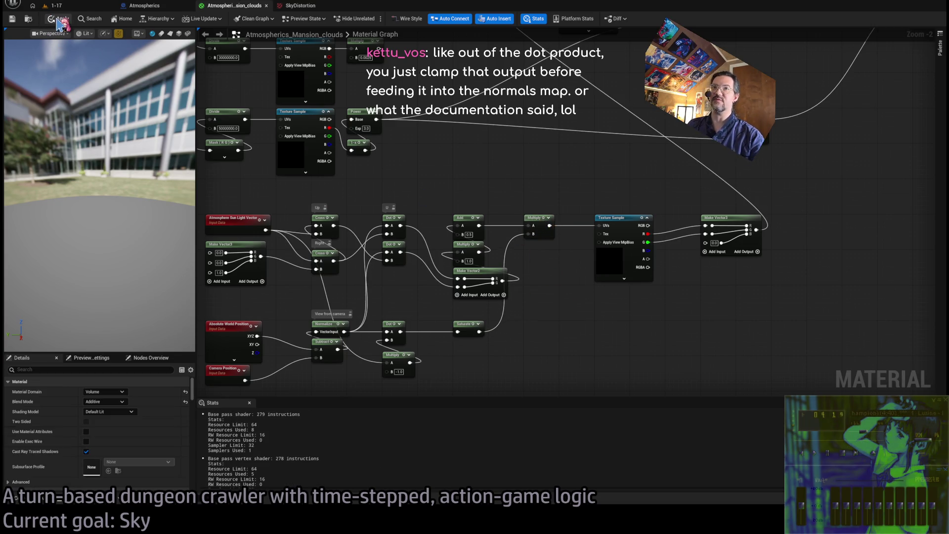
Step: Save the clouds material, check the in-game sky with the sun mask, then return to the graph
left_click(12, 20)
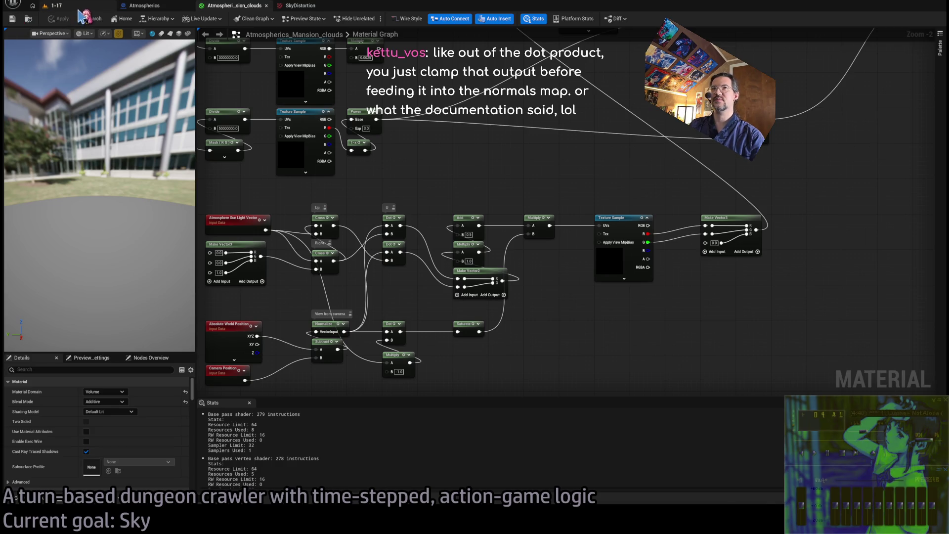
left_click(74, 6)
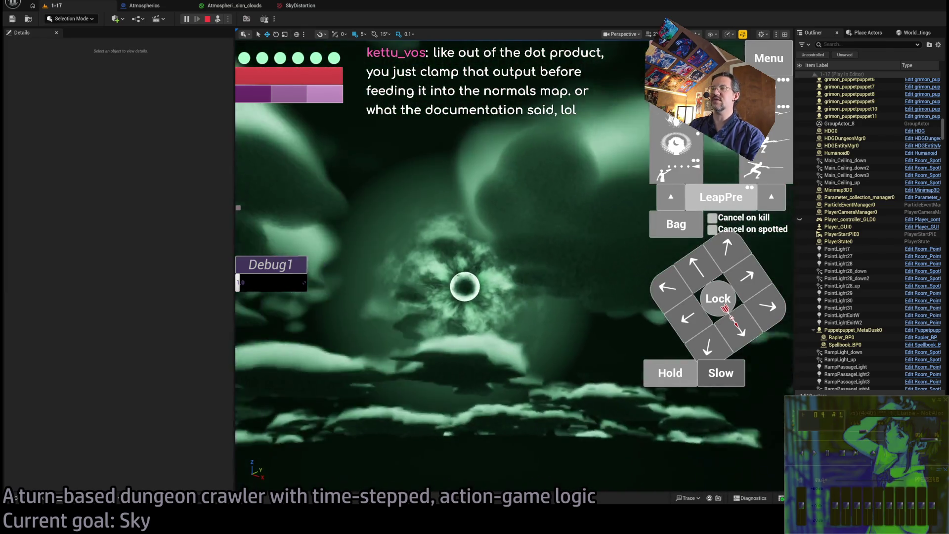
left_click(243, 7)
scroll(537, 314, "up", 2)
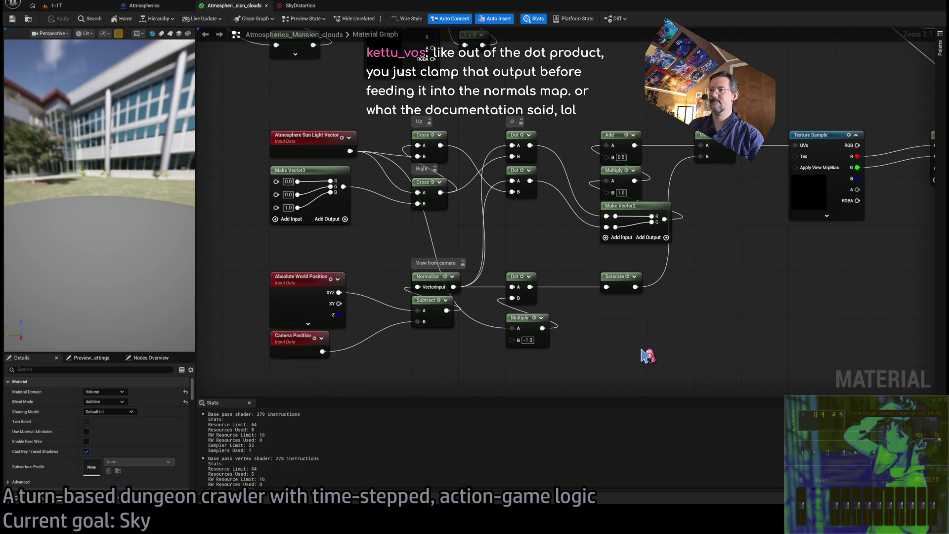
Step: Insert a Multiply by 100000 between the Dot and Saturate nodes, then check the sky
mouse_move(600, 314)
left_mouse_down()
mouse_move(602, 329)
mouse_move(572, 312)
left_mouse_up()
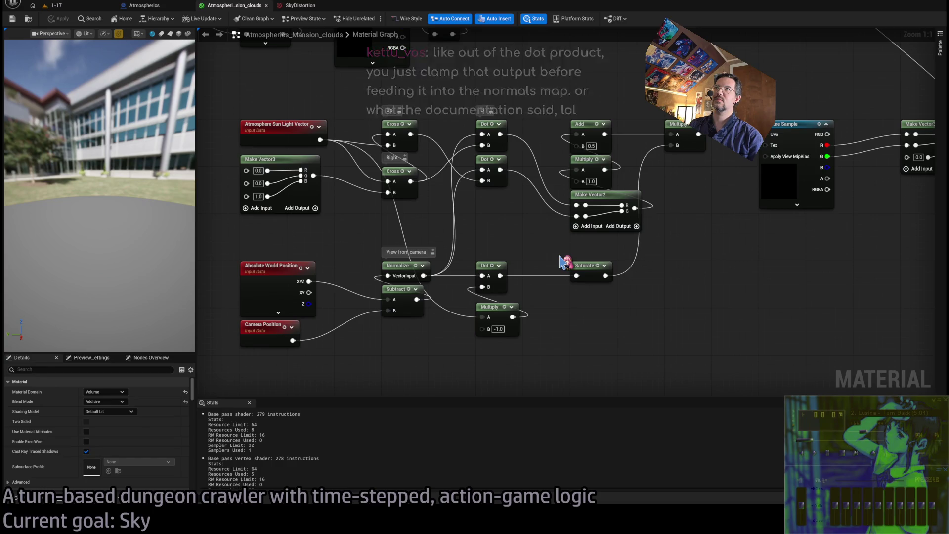
left_click_drag(500, 276, 575, 313)
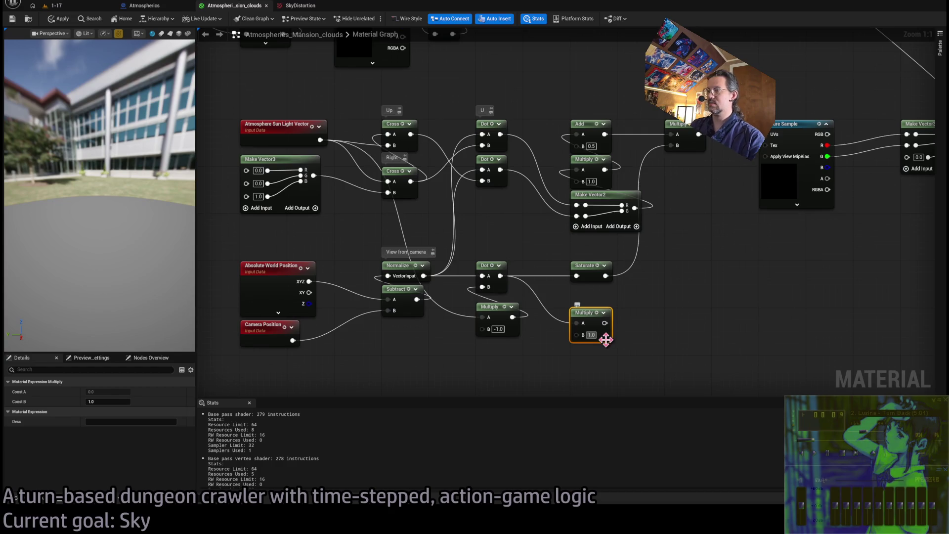
type("100000")
key("Return")
left_click_drag(618, 323, 577, 275)
left_click_drag(586, 313, 586, 290)
left_click(609, 377)
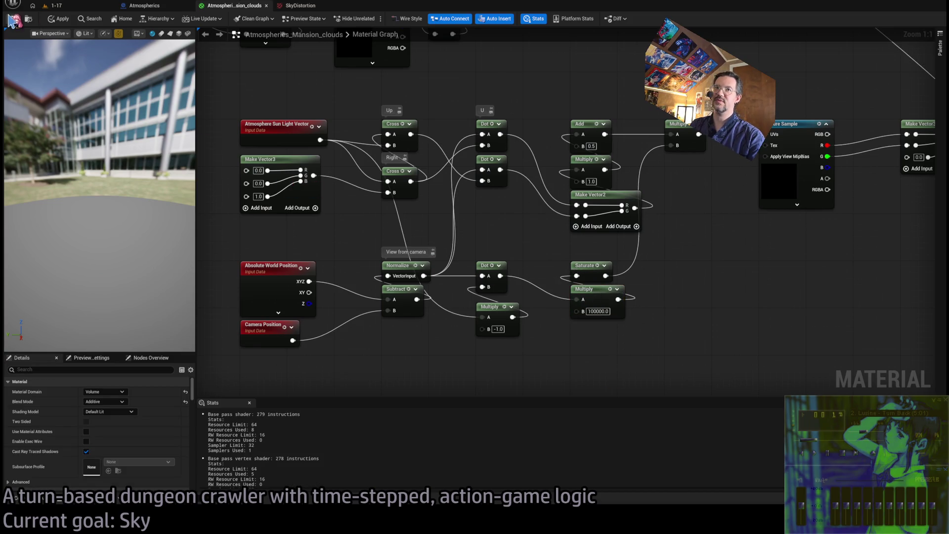
left_click(67, 7)
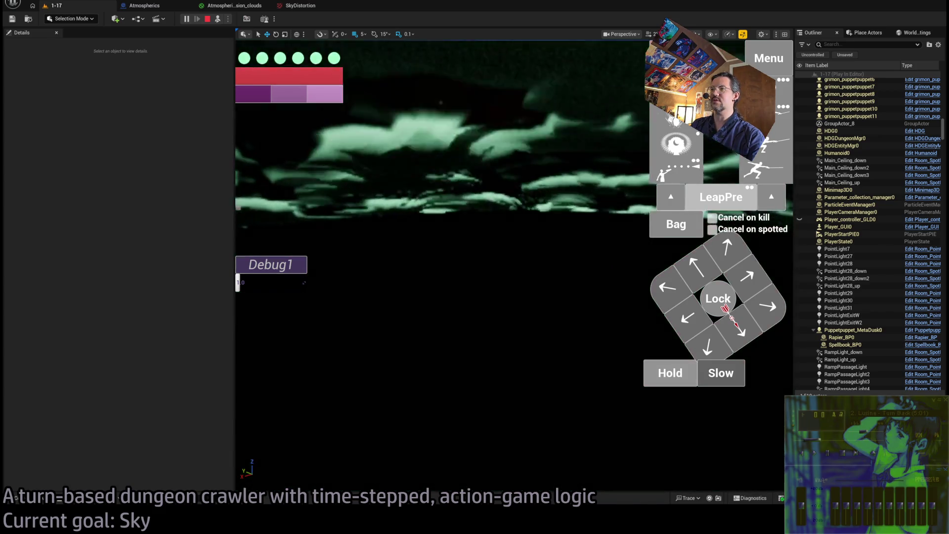
left_click(234, 6)
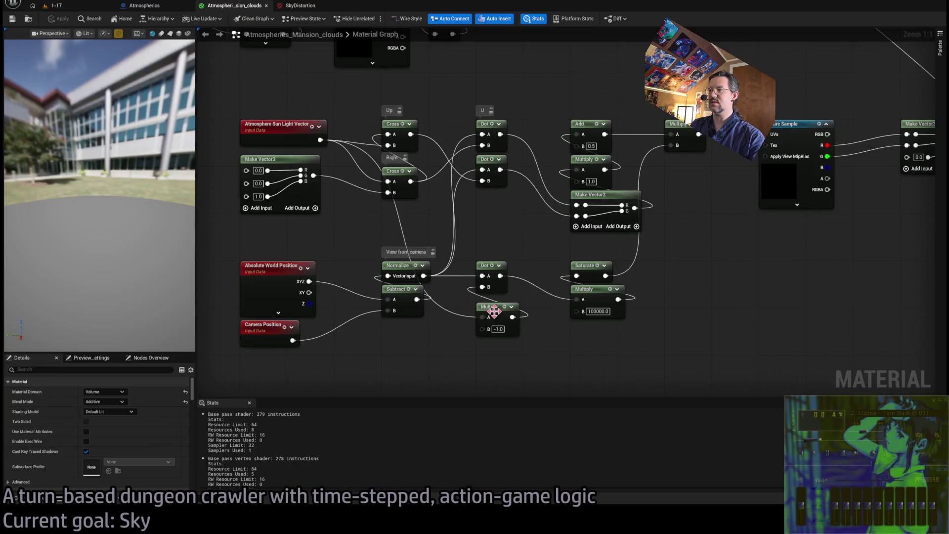
Step: Wire the sun light vector and view direction into the lower Dot and save the material
mouse_move(320, 140)
left_mouse_down()
mouse_move(437, 278)
mouse_move(487, 282)
left_mouse_up()
left_click_drag(424, 276, 490, 287)
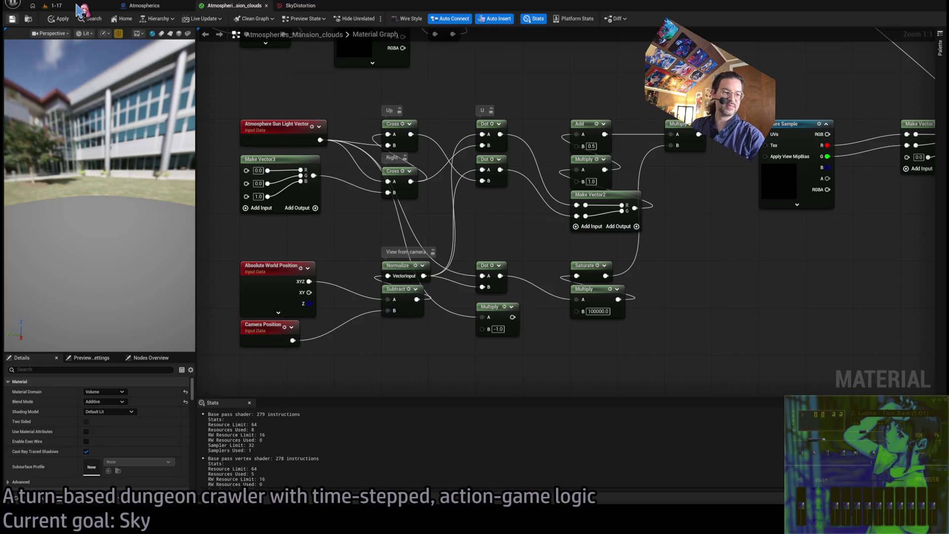
key("ctrl+s")
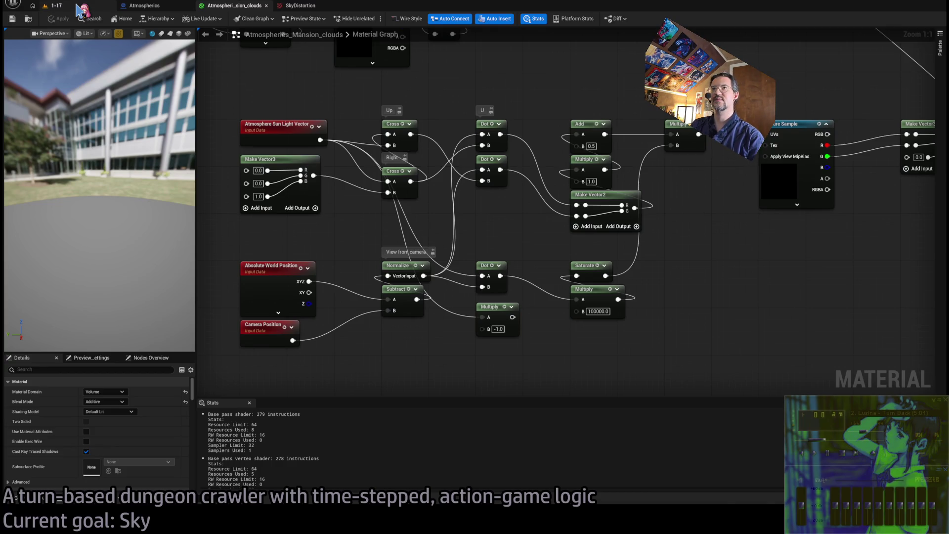
left_click(78, 7)
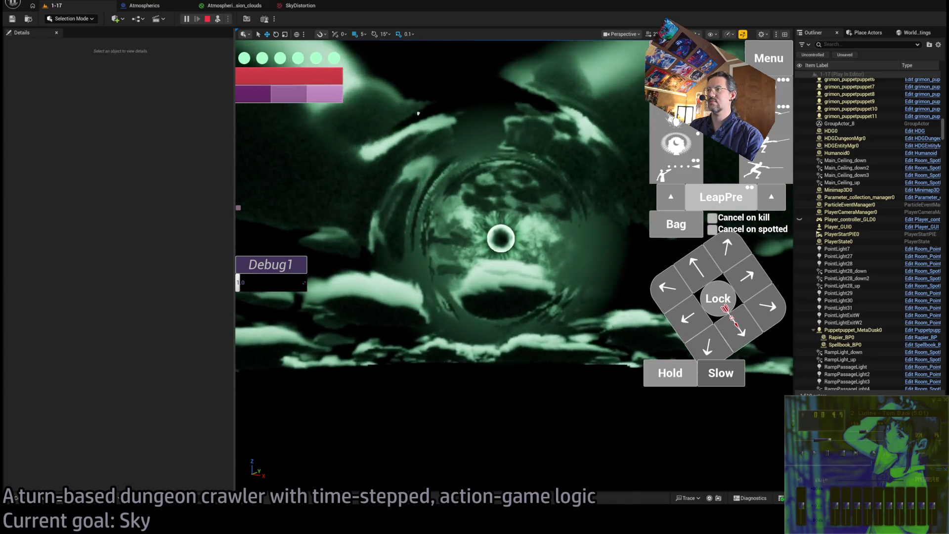
Step: Watch the green cloud sky swirl around the sun in-game, then return to the clouds material
mouse_move(245, 49)
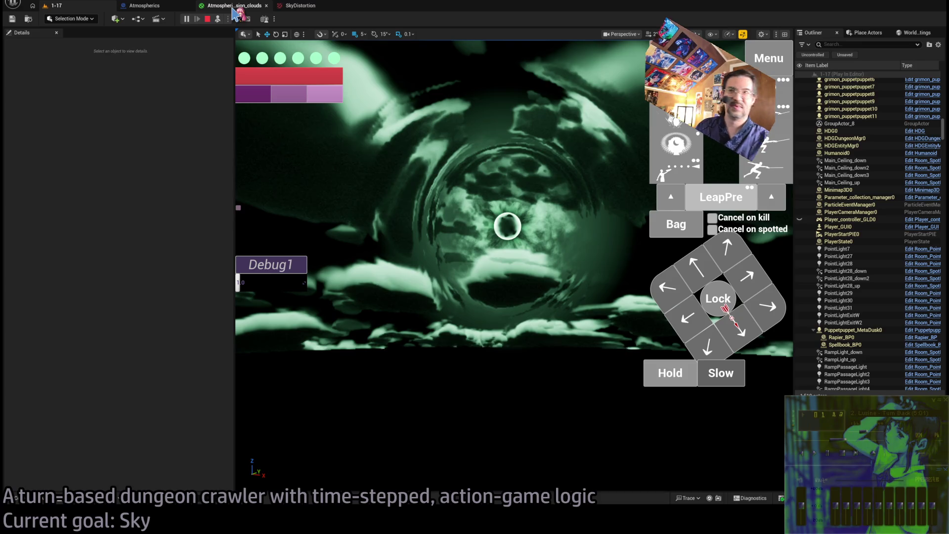
left_click(233, 7)
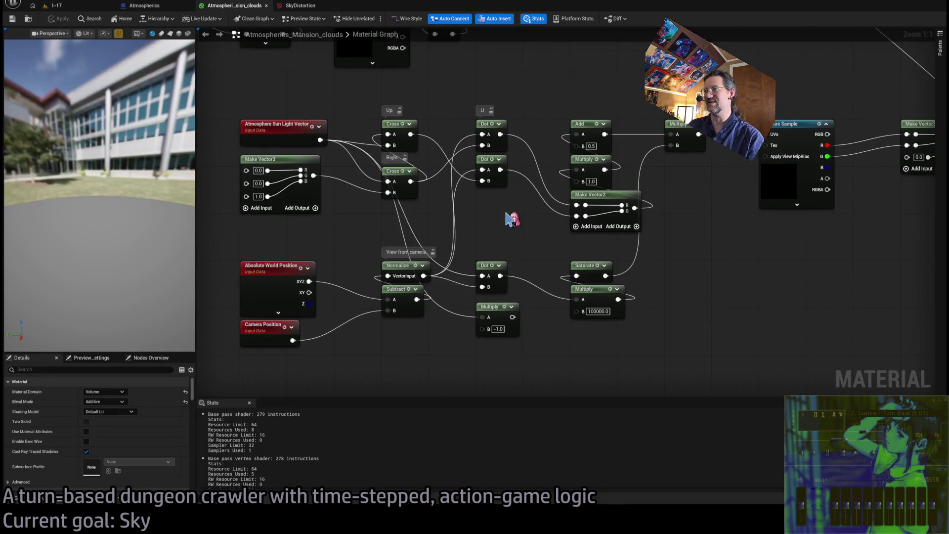
scroll(415, 220, "up", 2)
mouse_move(465, 225)
left_mouse_down()
mouse_move(604, 223)
mouse_move(683, 265)
mouse_move(501, 250)
left_mouse_up()
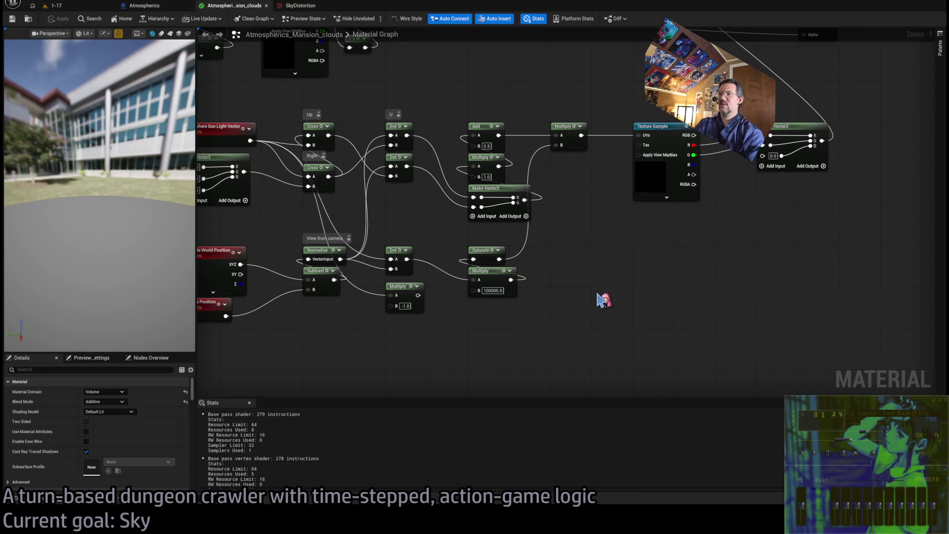
scroll(467, 258, "up", 8)
mouse_move(434, 206)
left_mouse_down()
mouse_move(613, 272)
mouse_move(417, 227)
left_mouse_up()
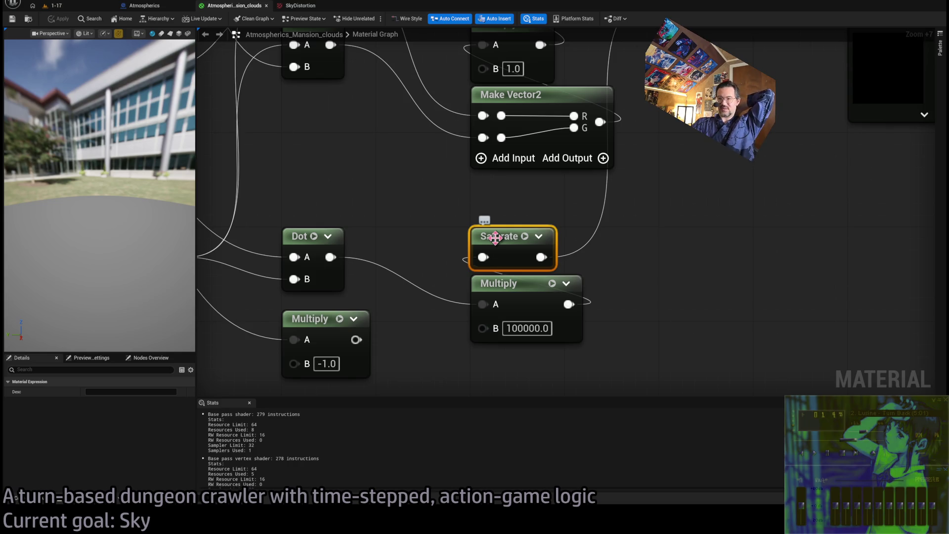
scroll(481, 237, "down", 8)
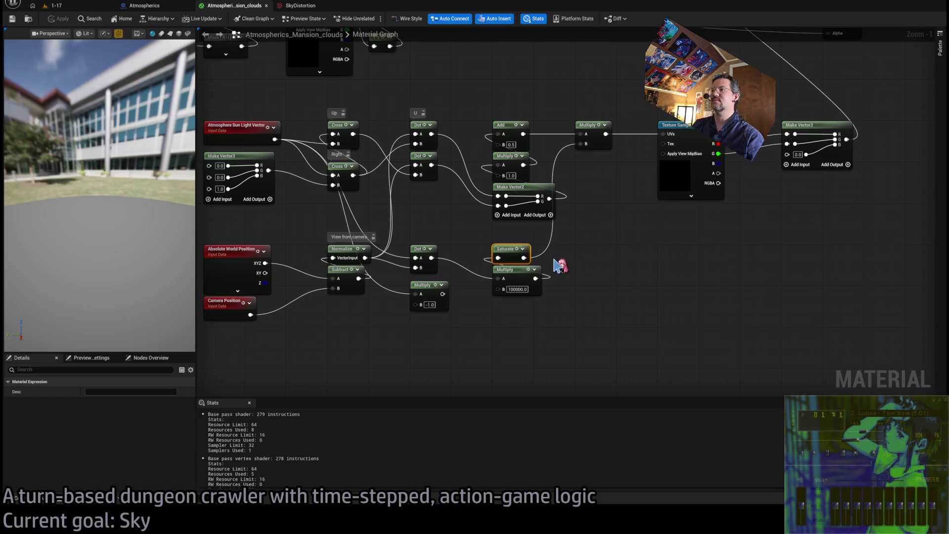
left_click(618, 281)
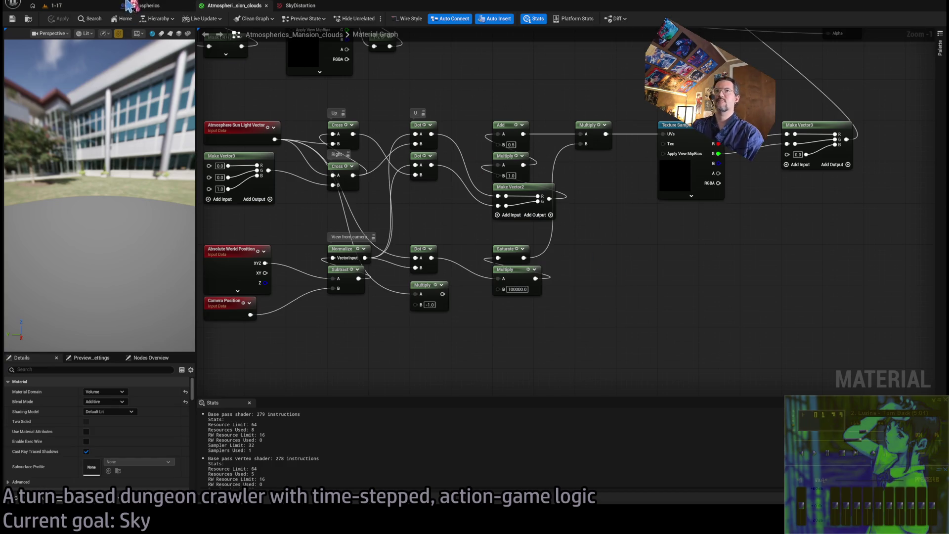
Step: Look at the running level, then bring up the Atmospherics_Mansion_clouds material graph
left_click(54, 5)
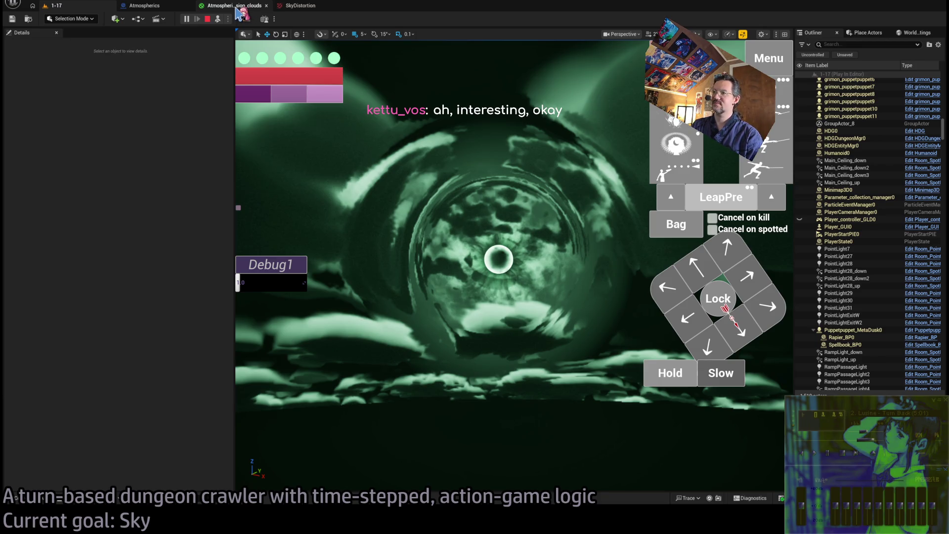
left_click(237, 11)
scroll(591, 263, "up", 5)
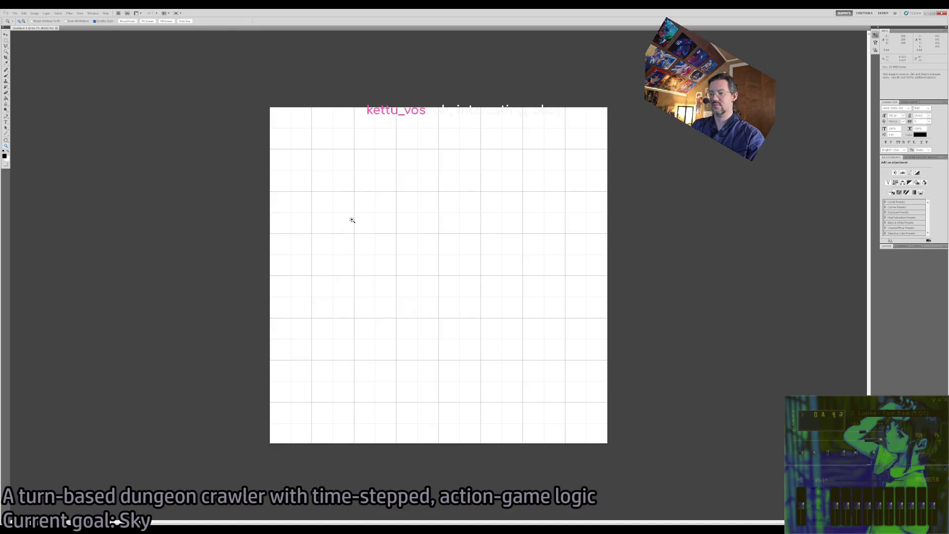
Step: Show the grid, make a centred elliptical selection on the new image, and duplicate the background layer
key("ctrl+apostrophe")
left_click(7, 41)
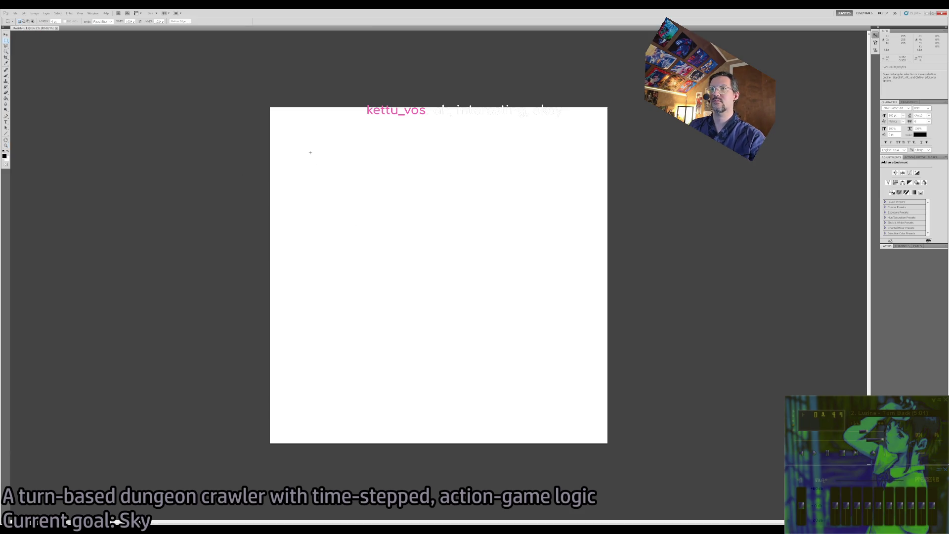
left_click(439, 275)
left_click(351, 166)
left_click(270, 107)
left_click_drag(7, 44, 37, 53)
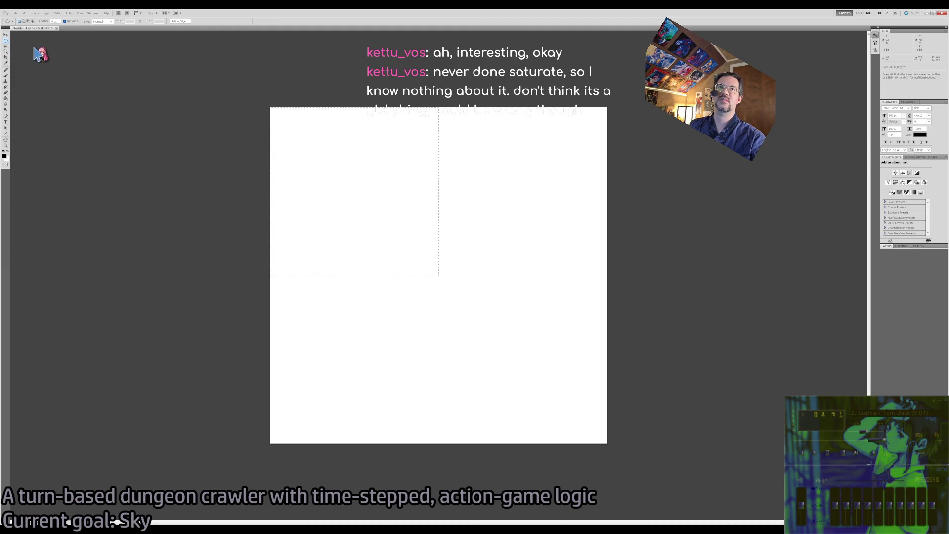
key("ctrl+apostrophe")
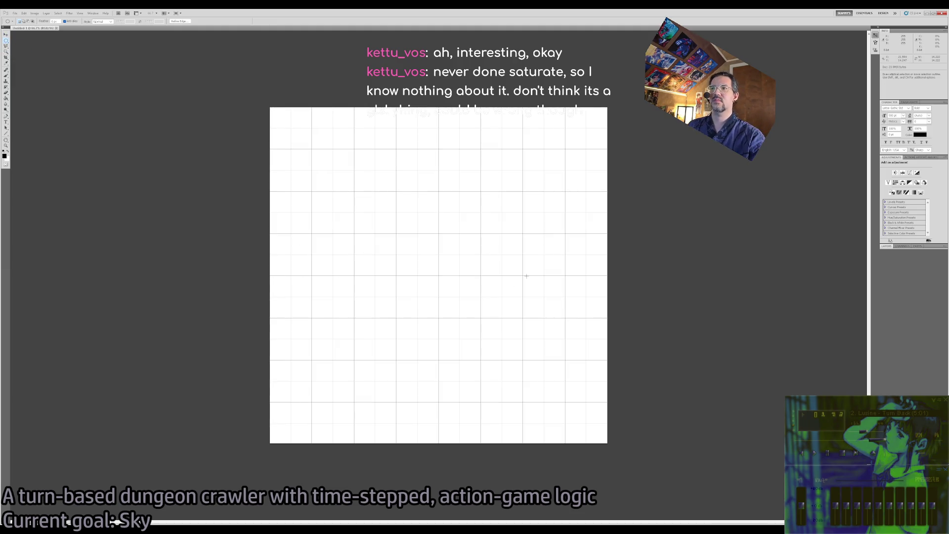
key("ctrl+j")
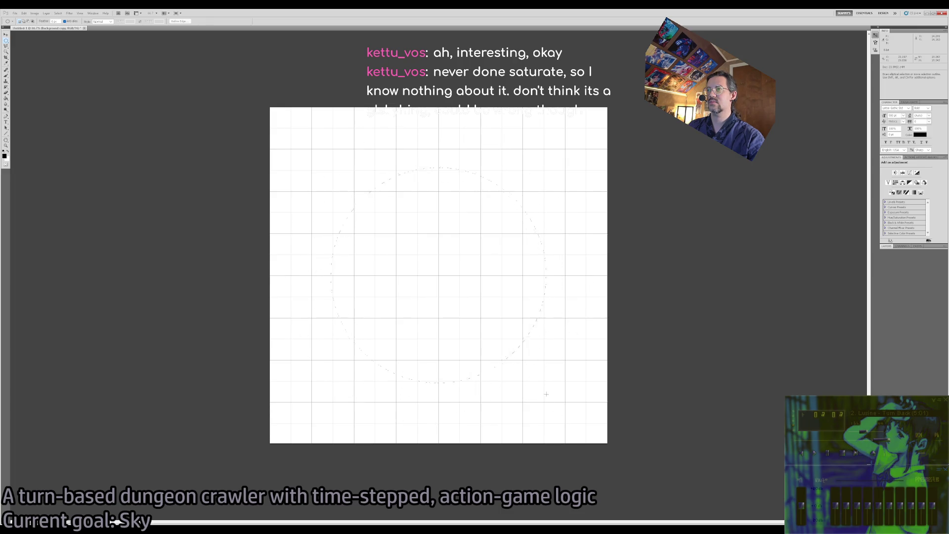
Step: Fill the circle black, soften its edge with repeated Gaussian Blur minus the last pass, and hide the grid
key("g")
left_click(455, 257)
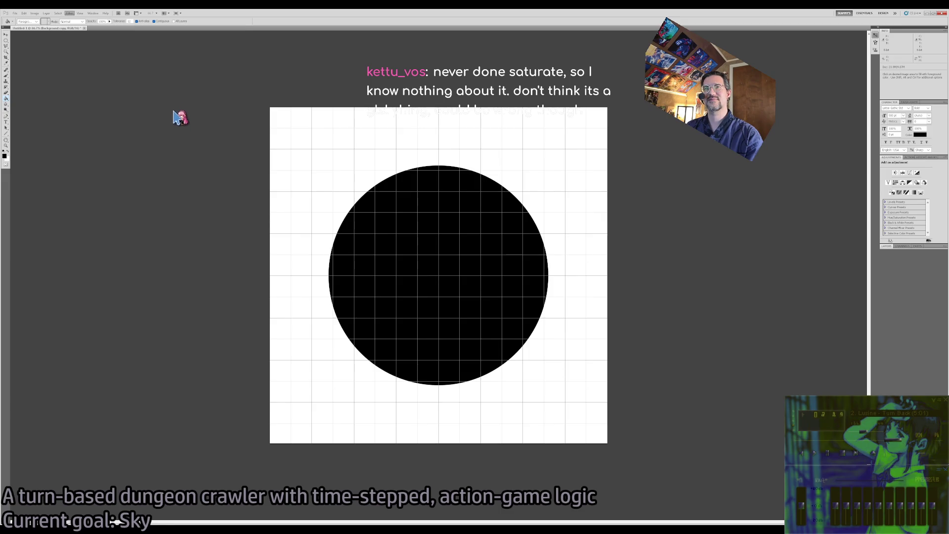
key("h")
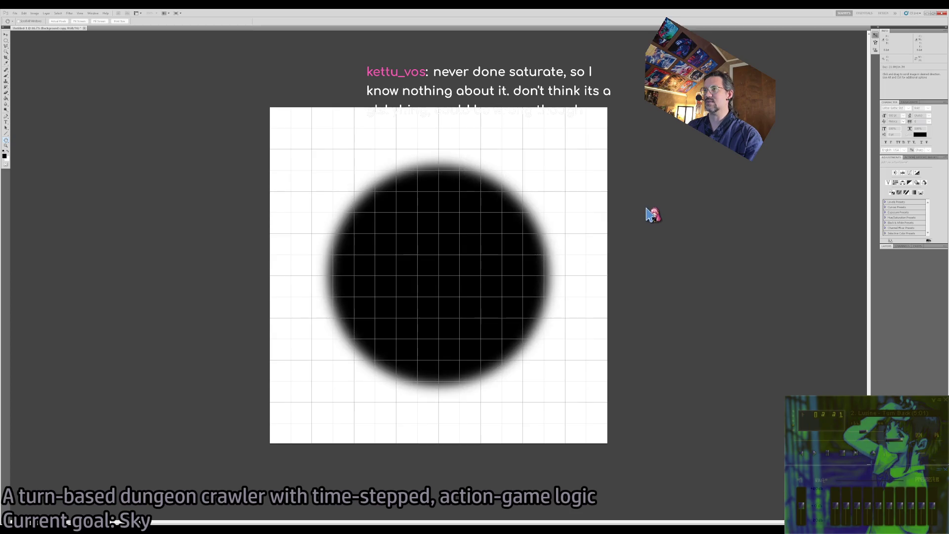
key("ctrl+f")
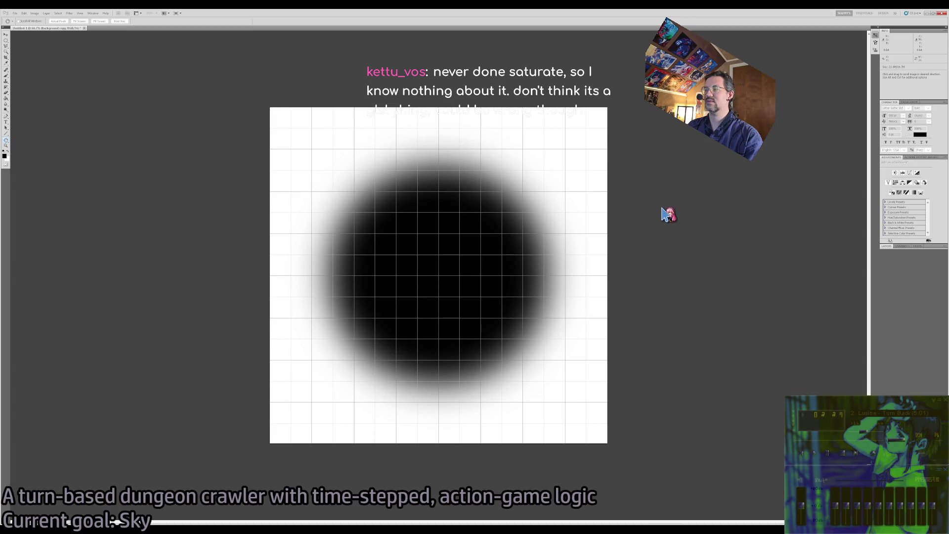
key("ctrl+f")
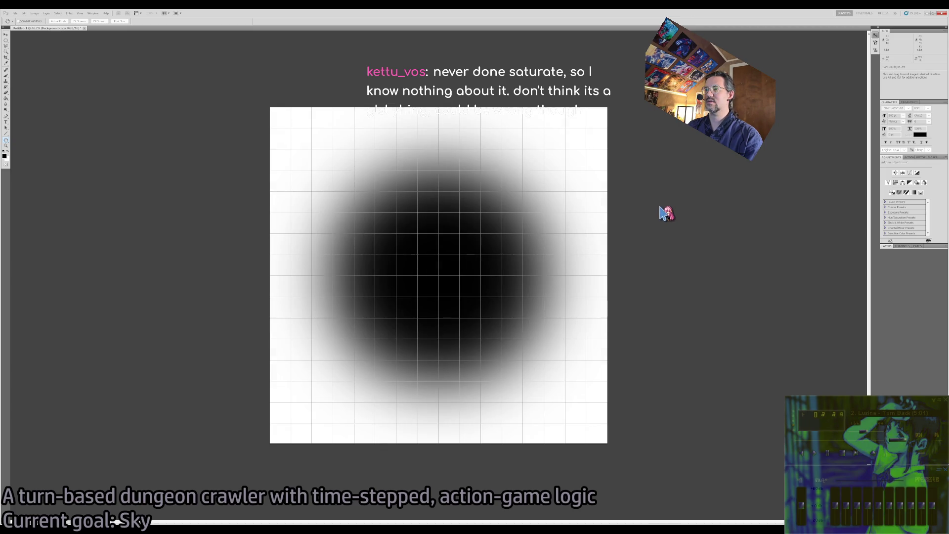
key("ctrl+z")
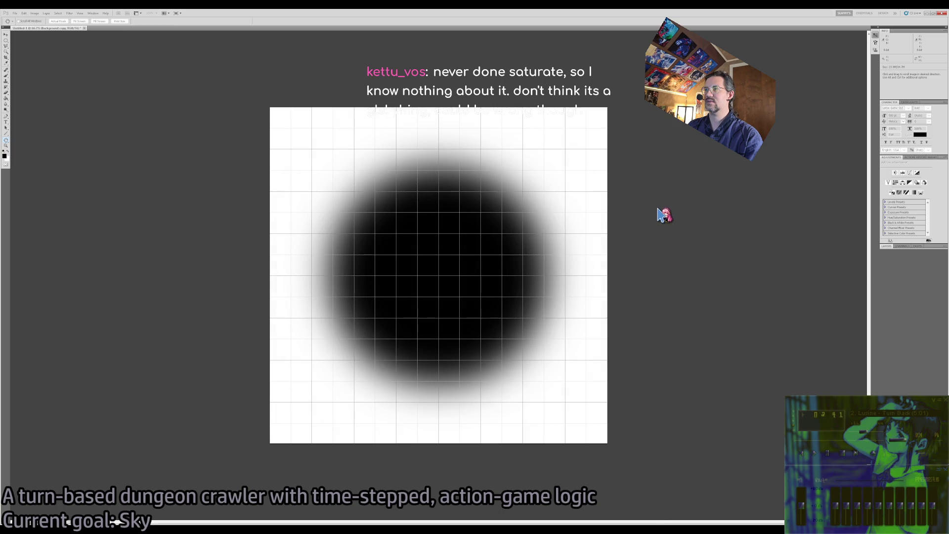
key("g")
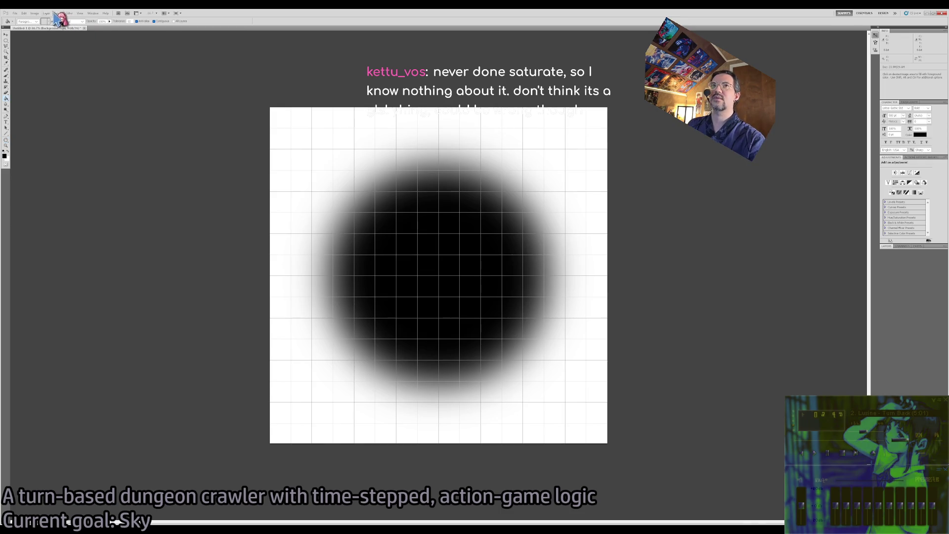
key("ctrl+apostrophe")
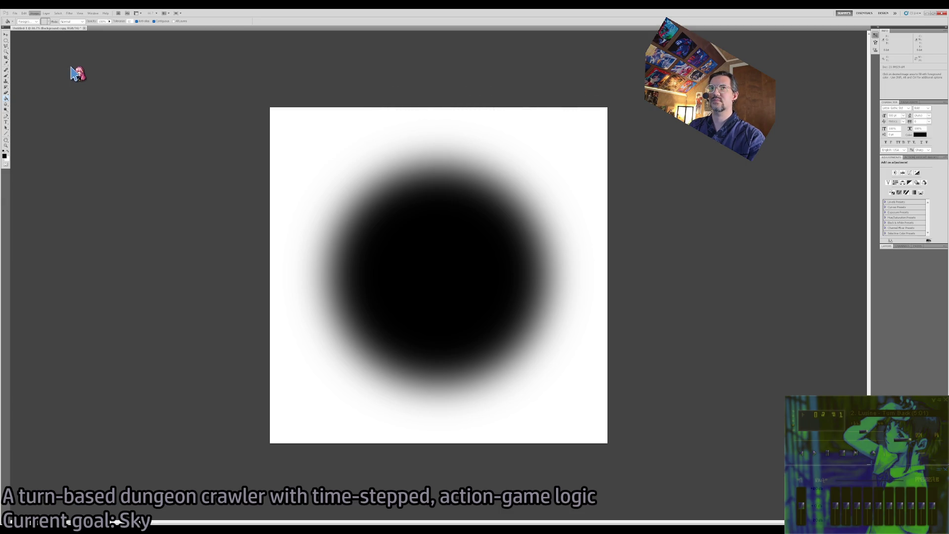
key("v")
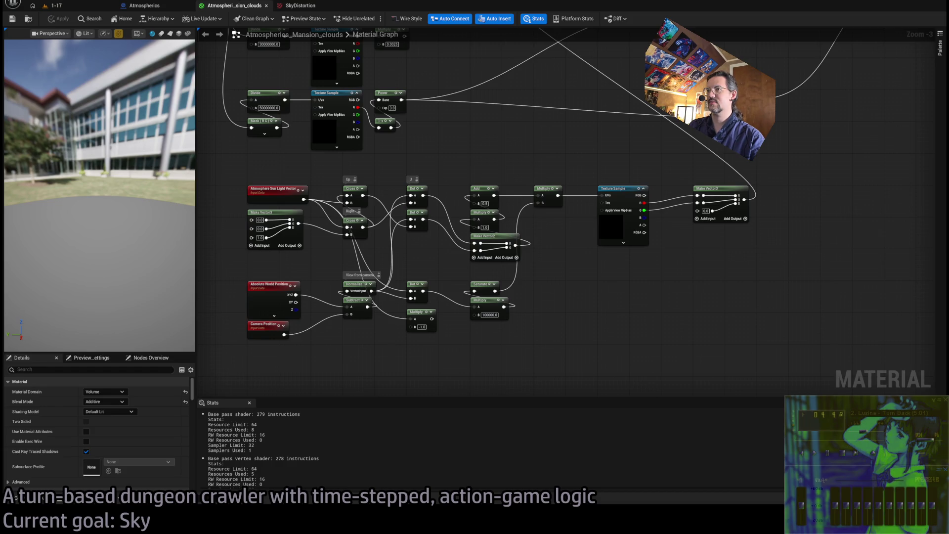
Step: Import the blurred circle into Atmospherics as SkyCloudSunMask and open it in the texture editor
key("ctrl+space")
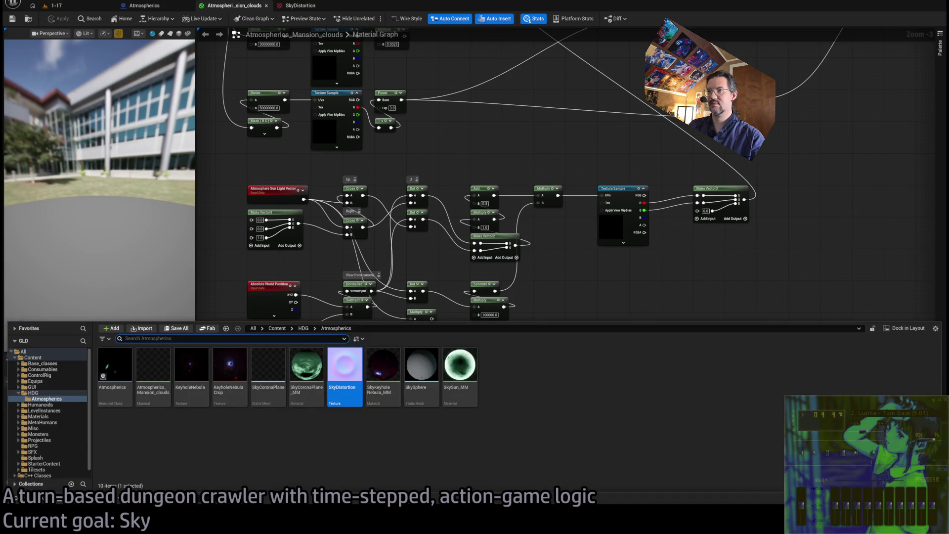
left_click(673, 401)
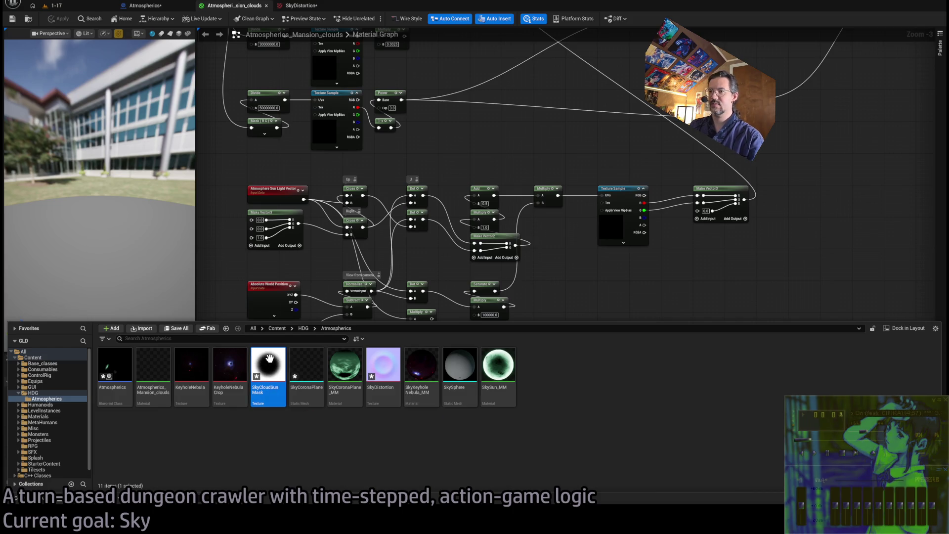
double_click(270, 359)
scroll(424, 267, "up", 10)
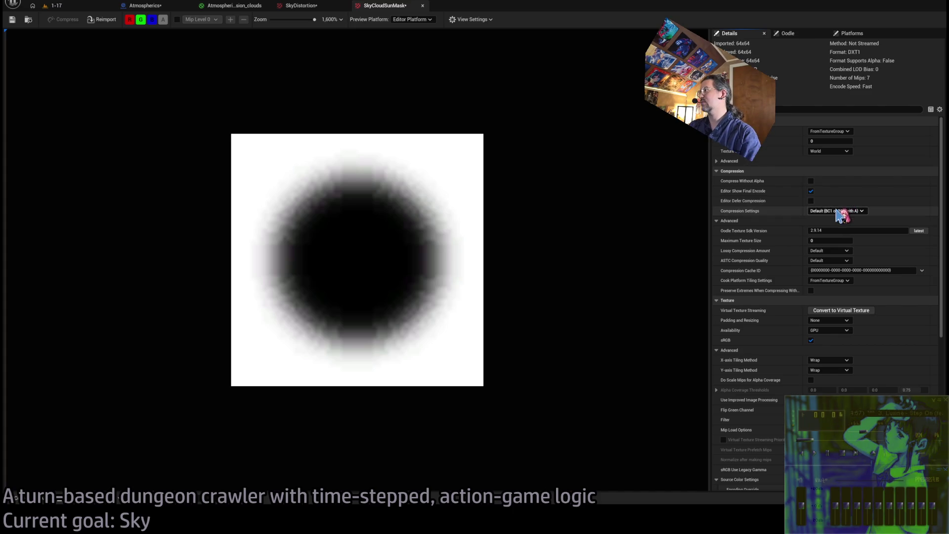
Step: Set SkyCloudSunMask compression to Alpha (no sRGB, BC4) and close its texture editor
left_click(865, 281)
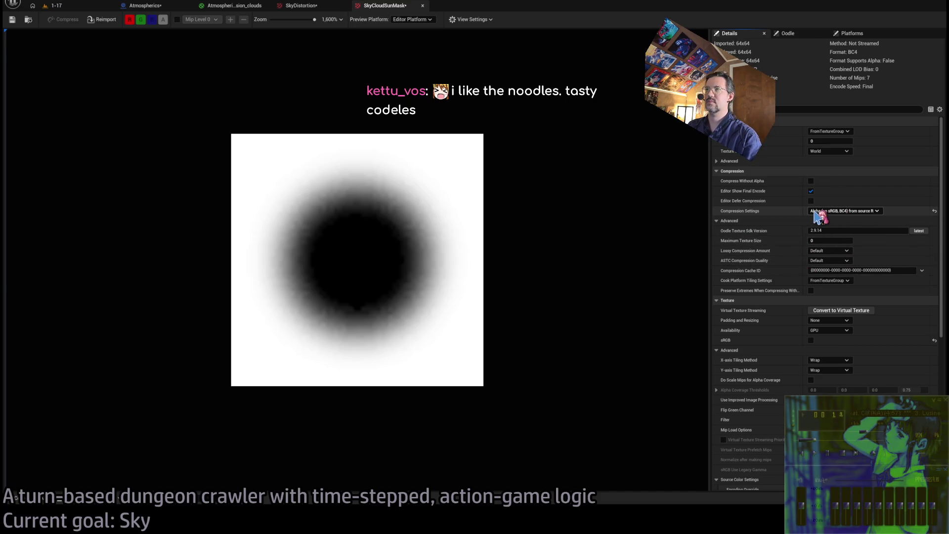
middle_click(388, 7)
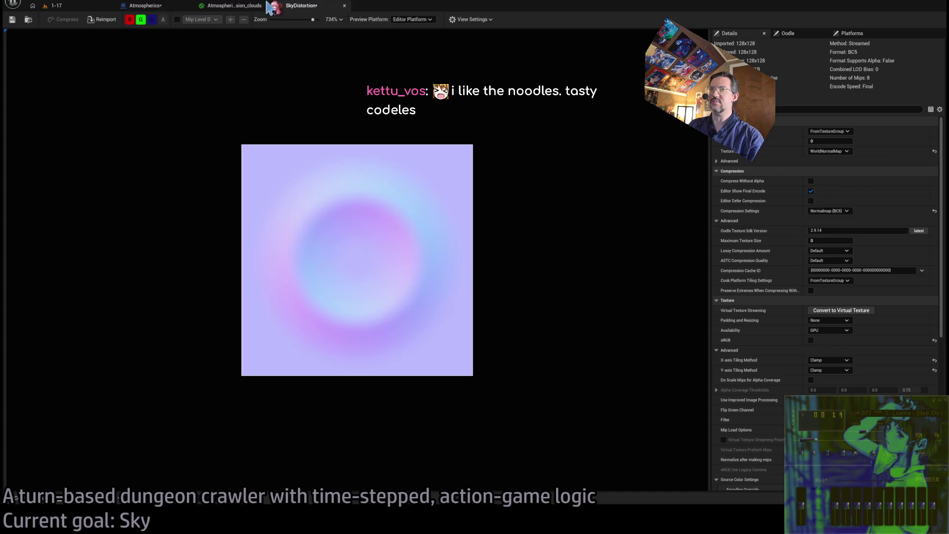
left_click(78, 10)
left_click(16, 498)
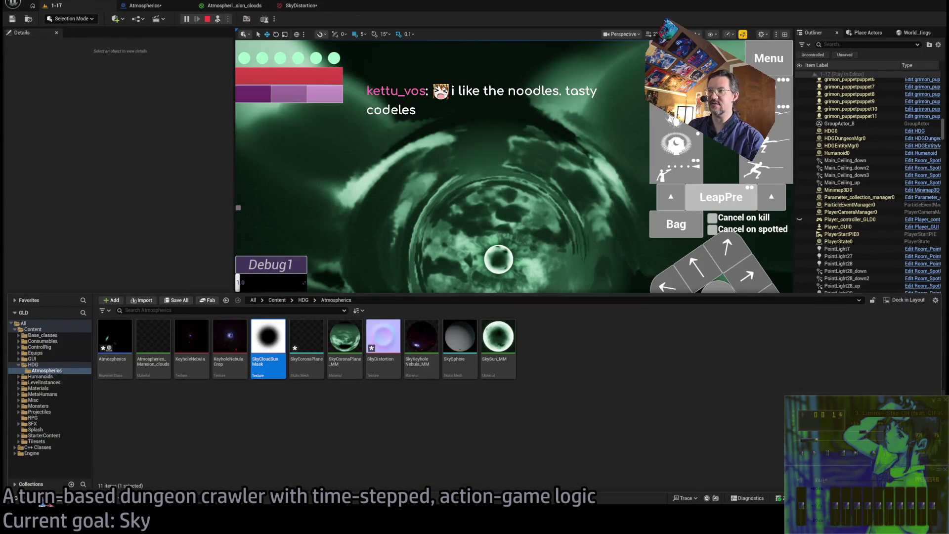
left_click(306, 6)
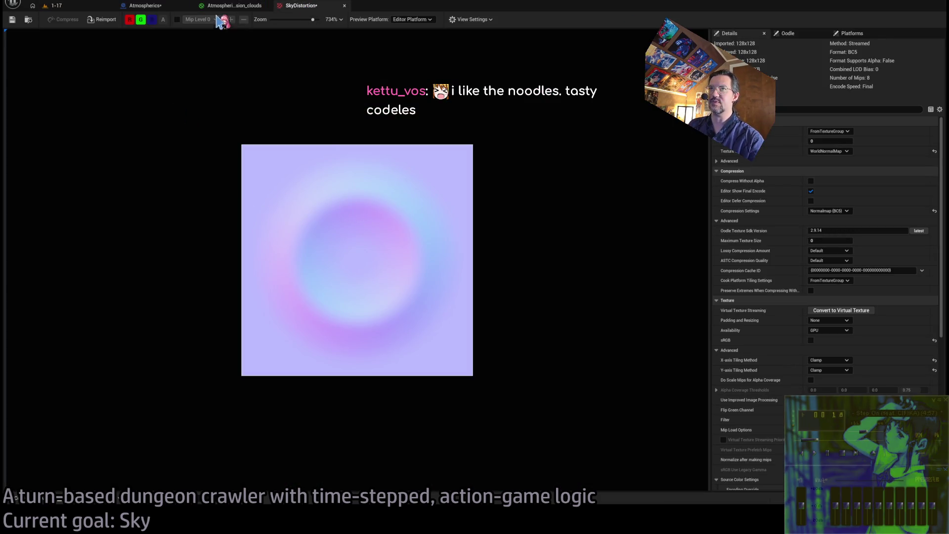
Step: Add SkyCloudSunMask to the clouds material as a Texture Sample with the Multiply result as its UVs
left_click(225, 6)
left_click(22, 497)
mouse_move(268, 460)
left_mouse_down()
mouse_move(268, 391)
mouse_move(613, 300)
left_mouse_up()
scroll(589, 276, "up", 2)
mouse_move(551, 174)
left_mouse_down()
mouse_move(625, 314)
mouse_move(521, 295)
mouse_move(507, 277)
left_mouse_up()
Step: Shift the Power, Lerp and Cloud Sample Attributes nodes right and insert an Add (B 1.0) before Power
scroll(507, 278, "down", 1)
left_click_drag(544, 322, 497, 329)
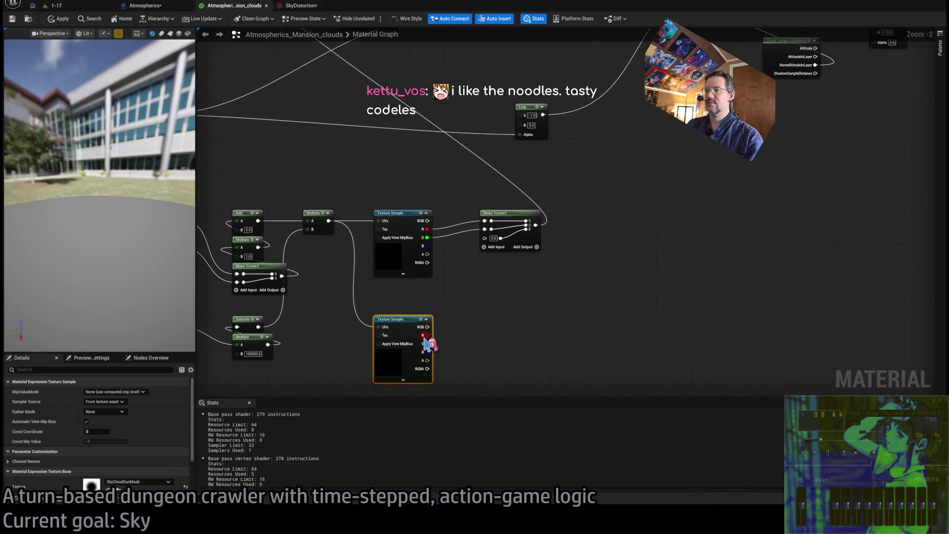
mouse_move(400, 318)
left_mouse_down()
mouse_move(392, 371)
mouse_move(513, 339)
mouse_move(737, 342)
mouse_move(630, 360)
left_mouse_up()
scroll(394, 361, "down", 1)
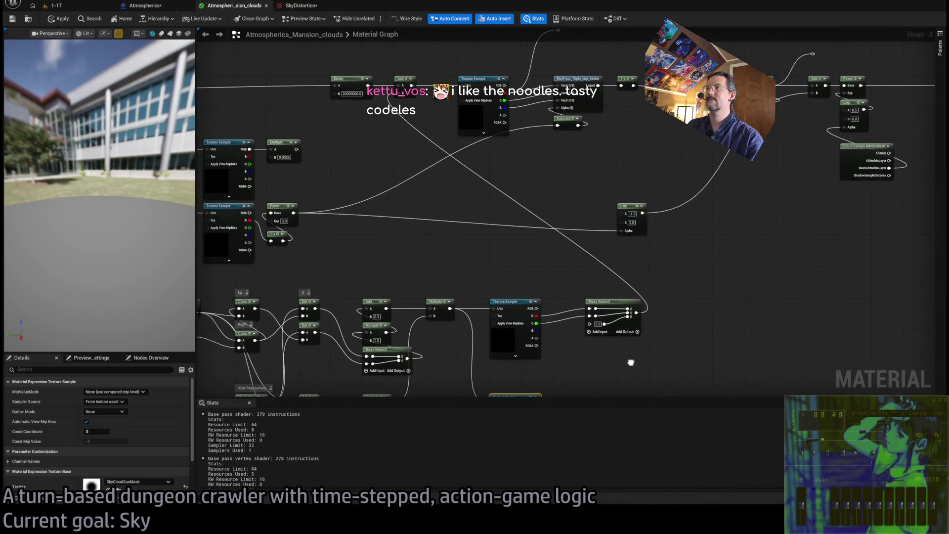
scroll(628, 354, "down", 2)
scroll(652, 346, "up", 1)
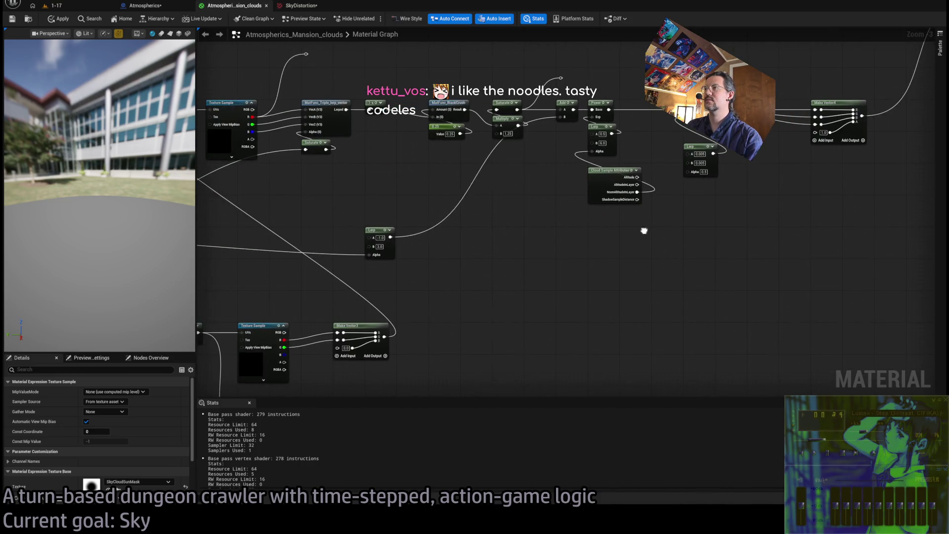
mouse_move(666, 124)
left_mouse_down()
mouse_move(605, 166)
mouse_move(515, 261)
left_mouse_up()
mouse_move(526, 155)
left_mouse_down()
mouse_move(590, 152)
mouse_move(528, 149)
mouse_move(524, 130)
mouse_move(581, 154)
left_mouse_up()
left_click(506, 157)
left_click(532, 151)
left_click_drag(520, 130, 523, 158)
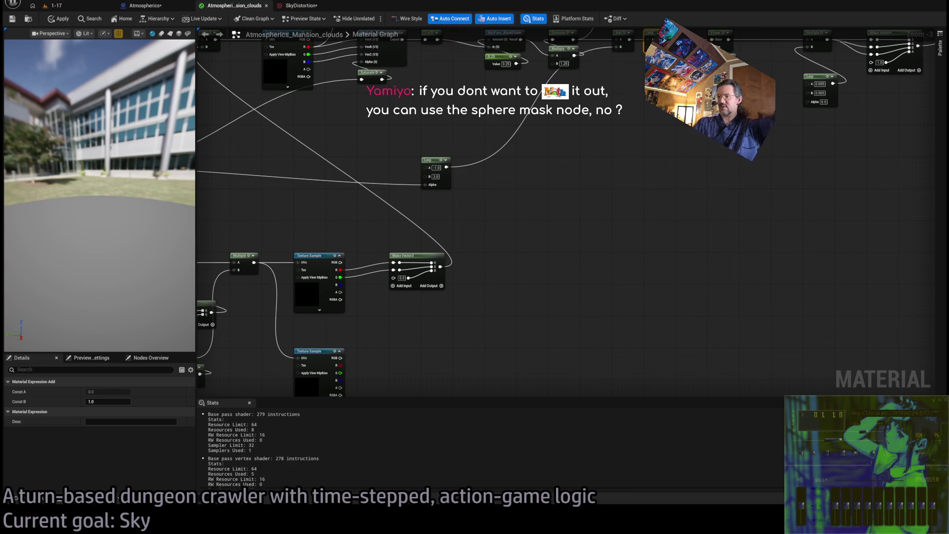
left_click(553, 309)
Step: Feed the mask's R channel through a Subtract (B 1.0) into the Add's B input, then view the sky in-game
scroll(672, 221, "down", 2)
scroll(511, 268, "up", 1)
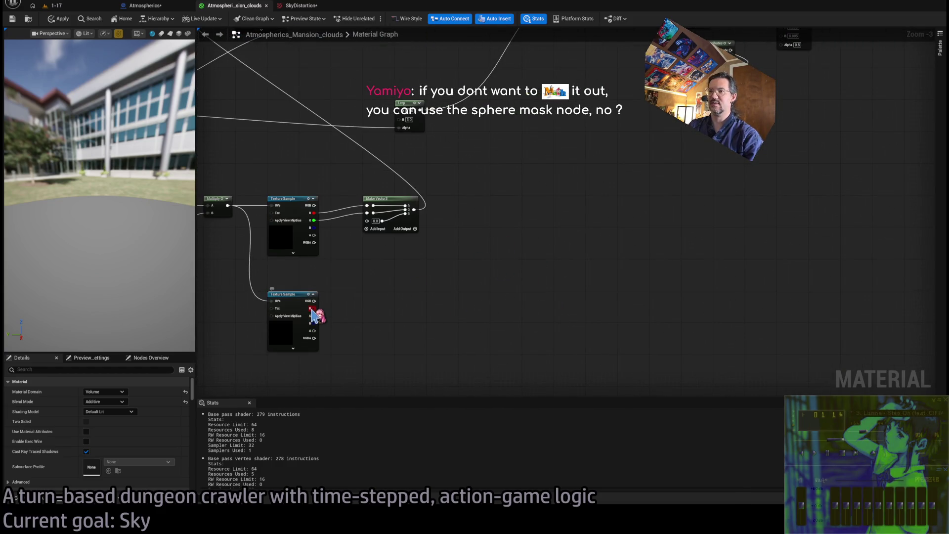
mouse_move(314, 308)
left_mouse_down()
mouse_move(597, 285)
mouse_move(599, 110)
mouse_move(647, 195)
mouse_move(700, 228)
mouse_move(717, 230)
mouse_move(720, 216)
left_mouse_up()
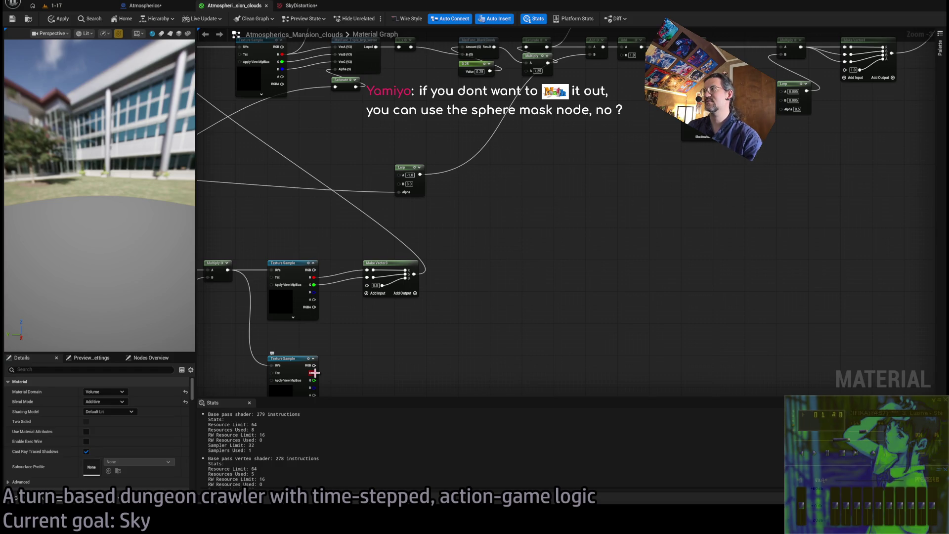
mouse_move(315, 372)
left_mouse_down()
mouse_move(627, 131)
mouse_move(625, 97)
mouse_move(591, 278)
mouse_move(462, 363)
mouse_move(381, 362)
mouse_move(608, 89)
mouse_move(622, 55)
left_mouse_up()
left_click_drag(395, 367, 378, 364)
left_click(424, 314)
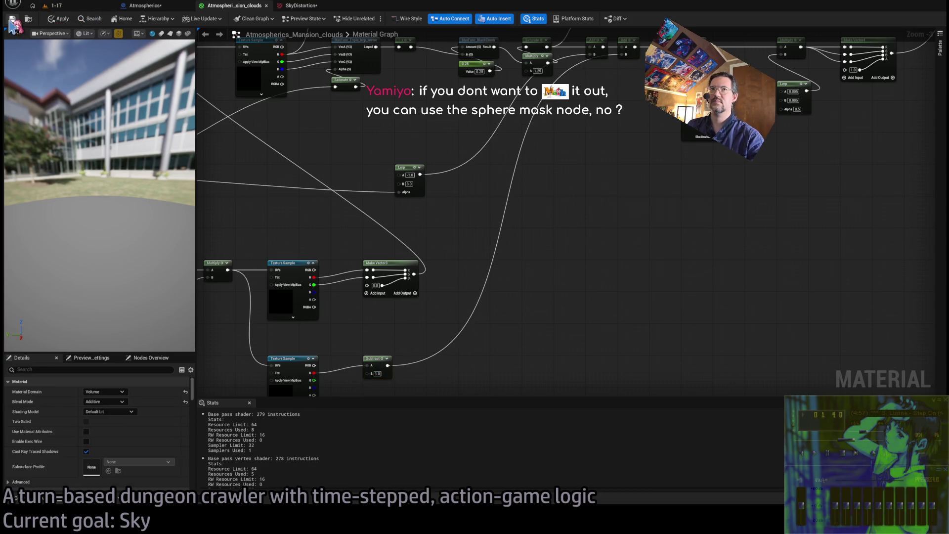
left_click(59, 6)
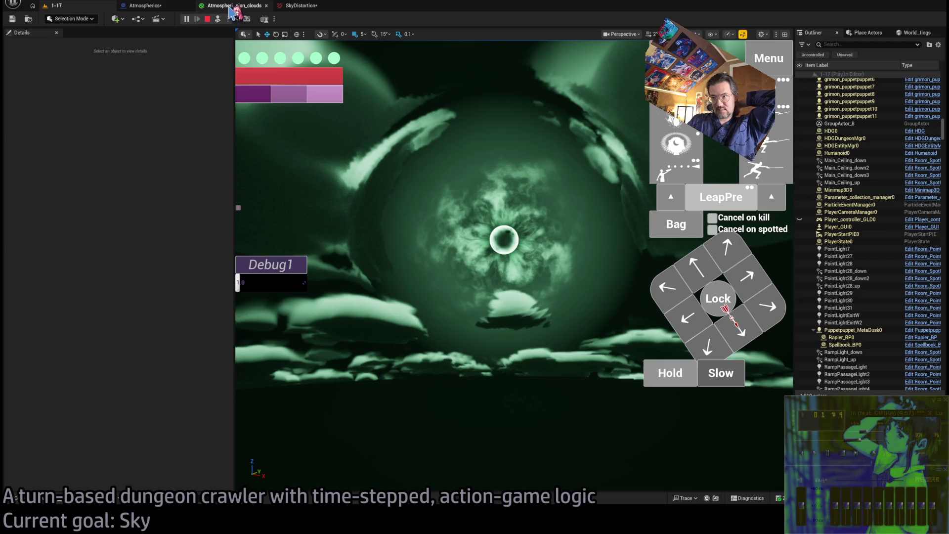
left_click(231, 11)
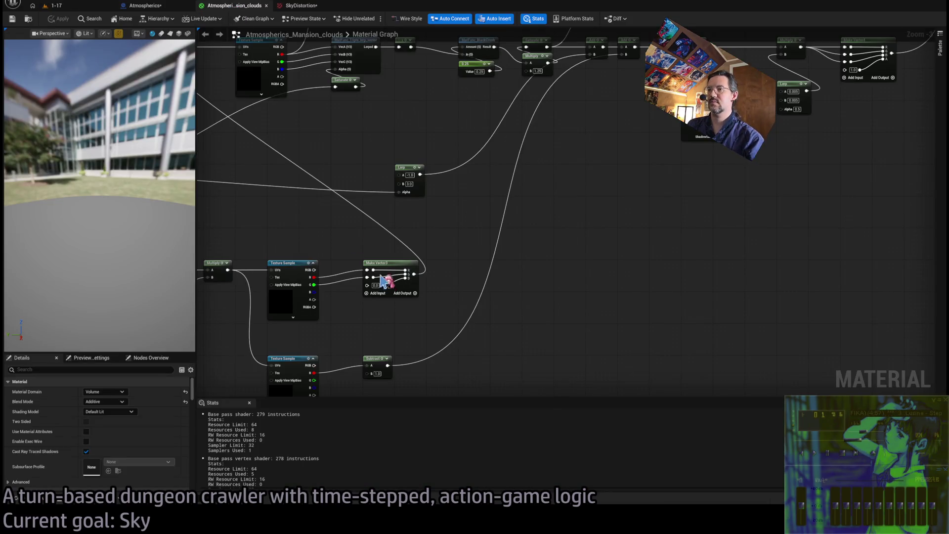
mouse_move(475, 309)
left_mouse_down()
mouse_move(458, 299)
mouse_move(496, 278)
mouse_move(602, 272)
left_mouse_up()
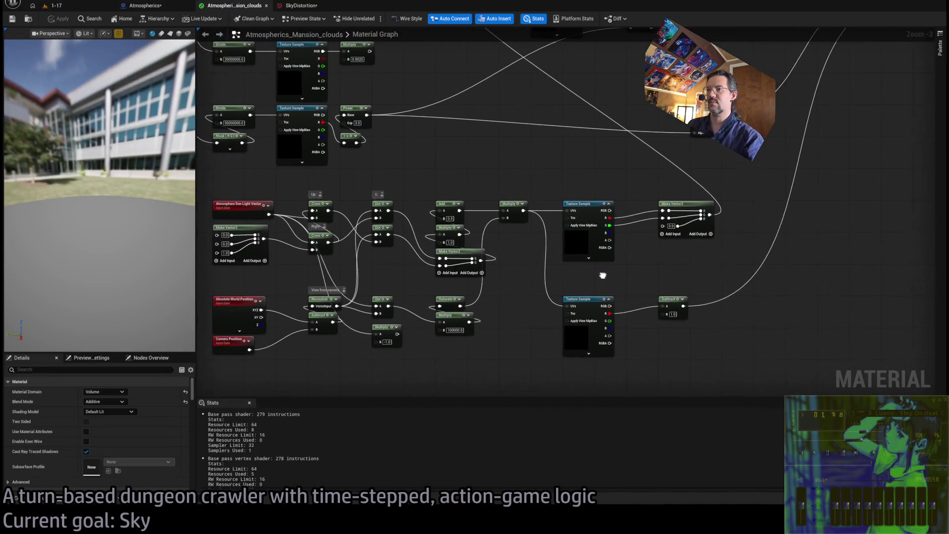
scroll(544, 272, "up", 1)
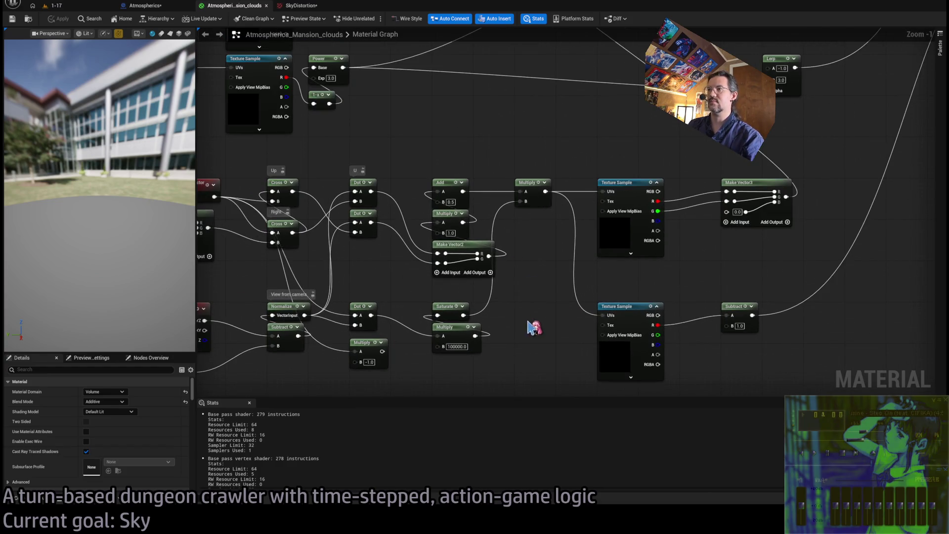
scroll(583, 281, "up", 1)
scroll(583, 281, "down", 1)
scroll(643, 292, "up", 1)
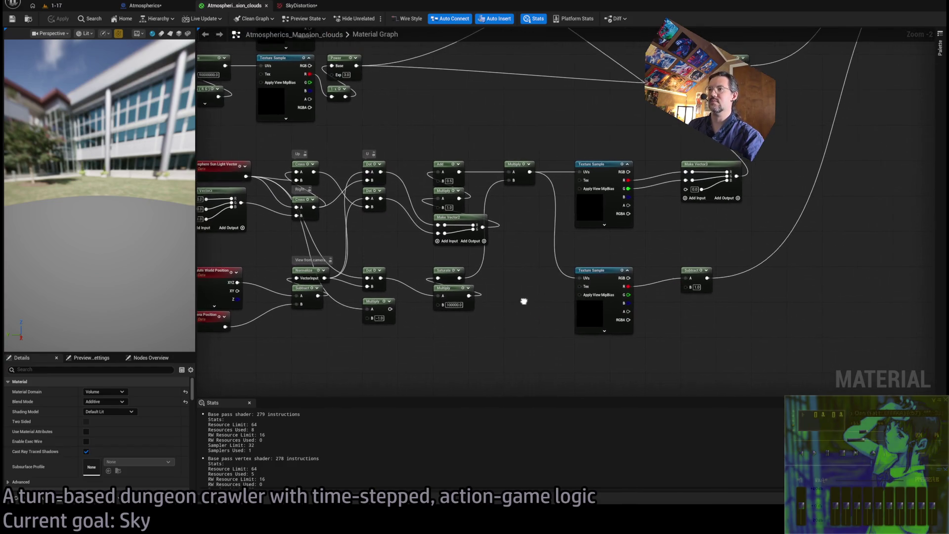
scroll(514, 295, "down", 1)
left_click_drag(636, 271, 821, 271)
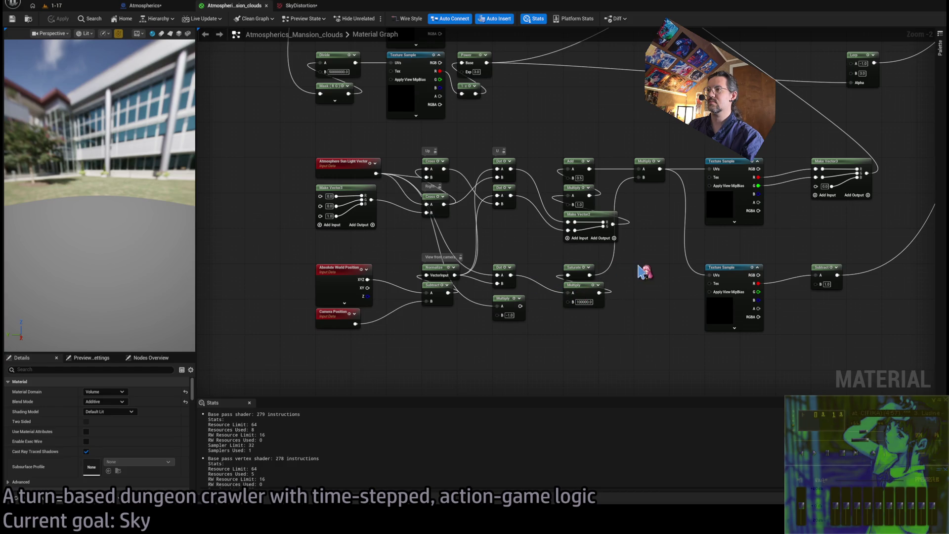
Step: Delete the multiply-by -1.0 node from the sun-direction chain
left_click(515, 309)
key("Delete")
mouse_move(636, 274)
left_mouse_down()
mouse_move(635, 291)
mouse_move(612, 278)
mouse_move(593, 286)
left_mouse_up()
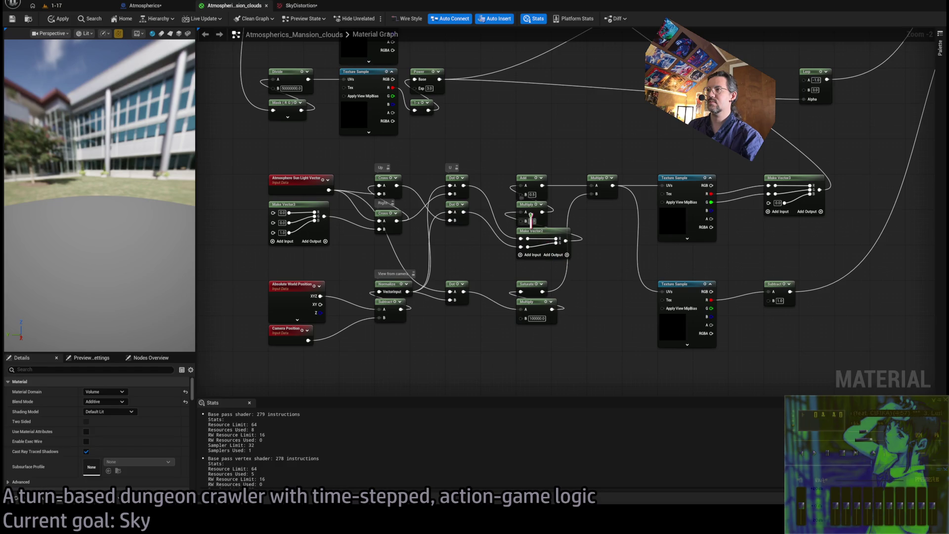
left_click(689, 287)
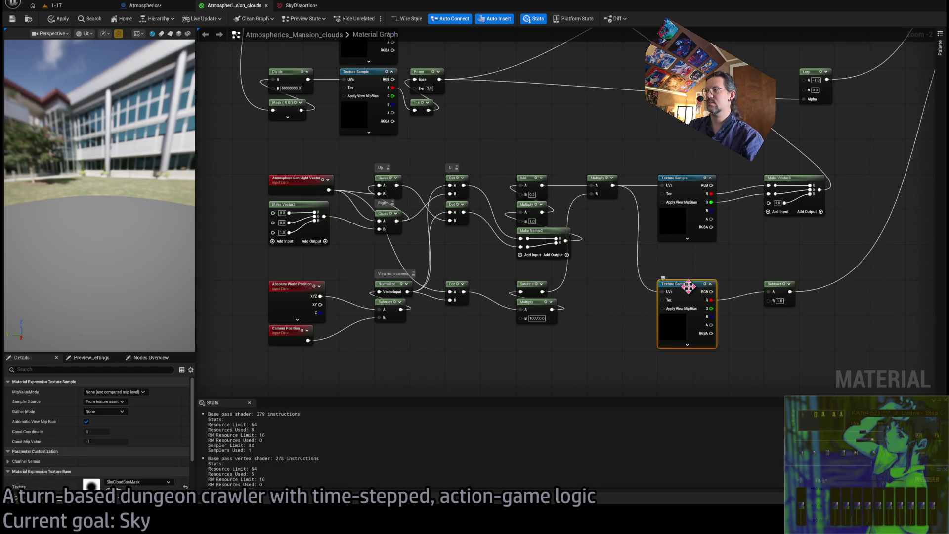
mouse_move(636, 313)
left_mouse_down()
mouse_move(608, 314)
mouse_move(552, 287)
left_mouse_up()
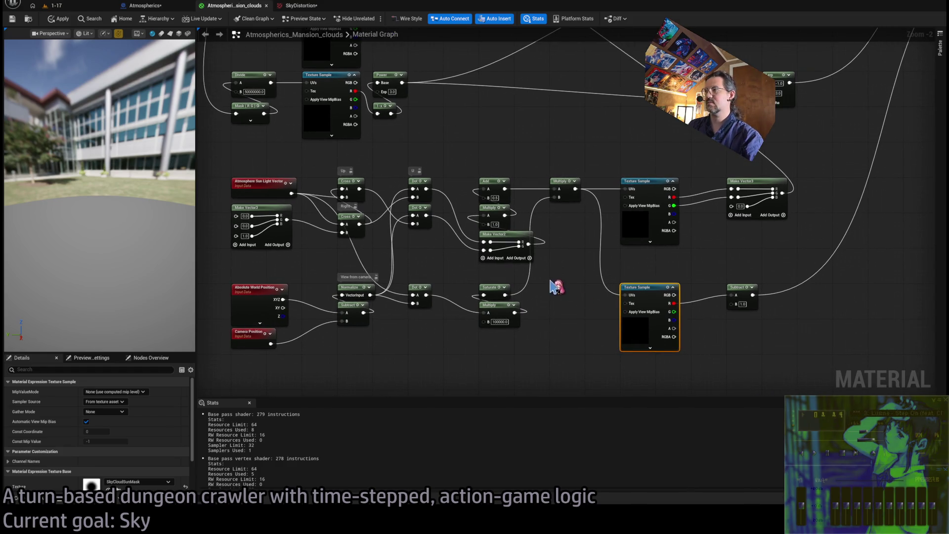
left_click(564, 289)
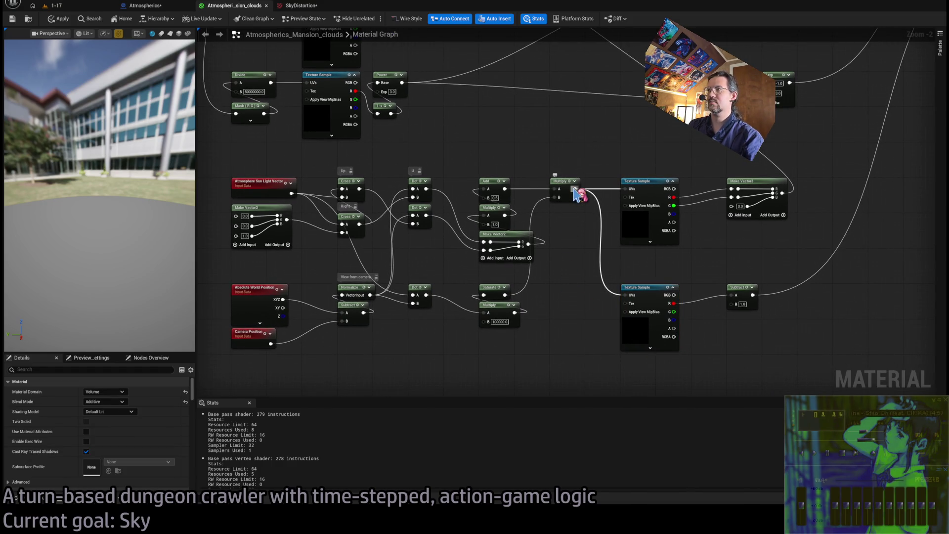
mouse_move(527, 242)
left_mouse_down()
mouse_move(563, 247)
mouse_move(573, 219)
left_mouse_up()
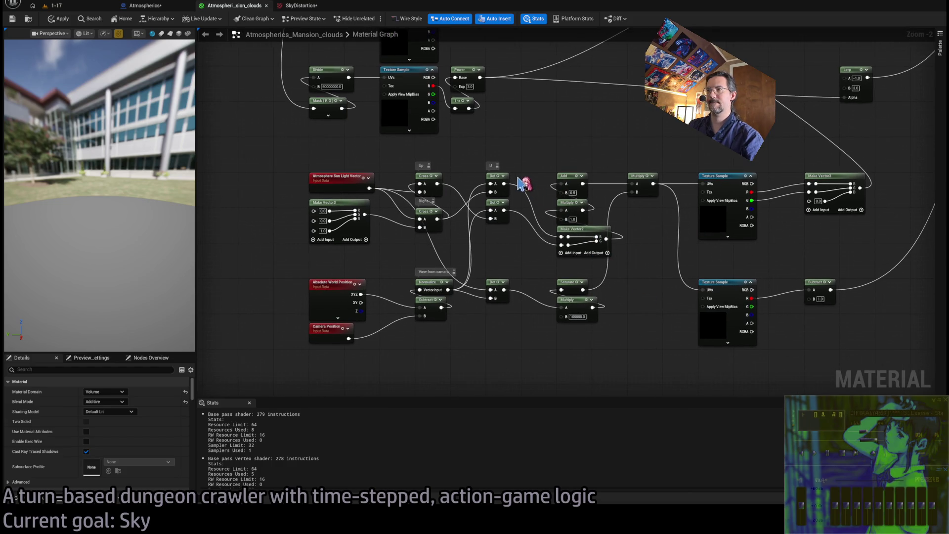
Step: Select Make Vector2, the projection nodes, Saturate and Multiply, and collapse them with Ctrl+G
left_click(601, 231)
mouse_move(525, 157)
left_mouse_down()
mouse_move(483, 267)
mouse_move(303, 340)
mouse_move(303, 364)
left_mouse_up()
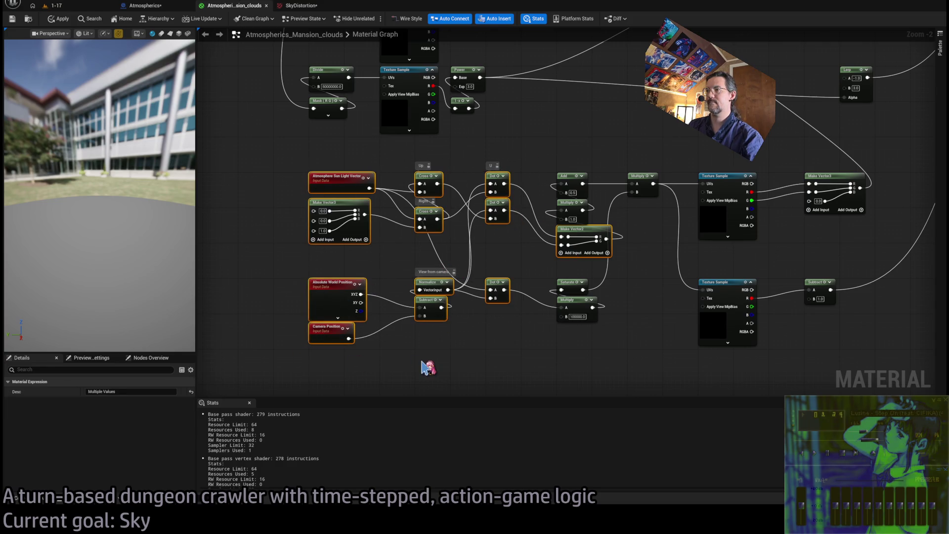
left_click_drag(636, 278, 514, 345)
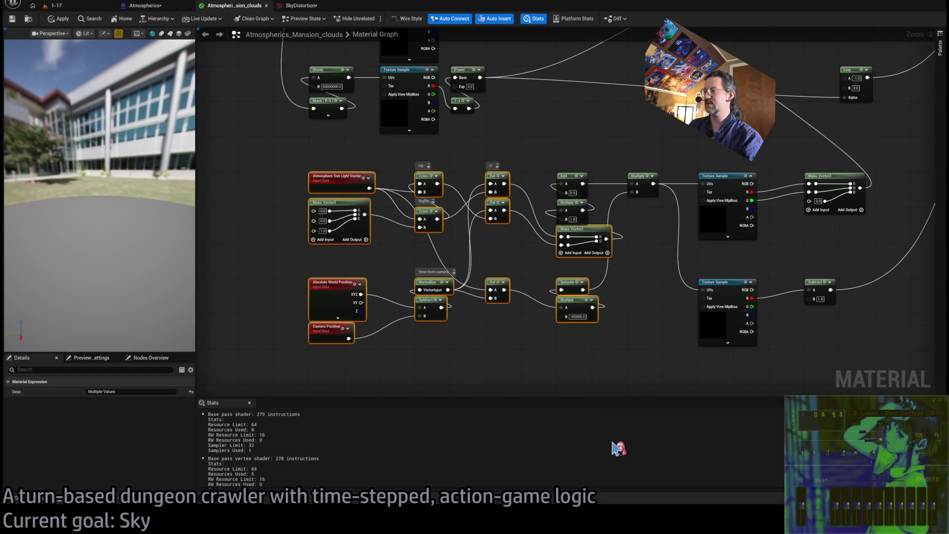
key("ctrl+g")
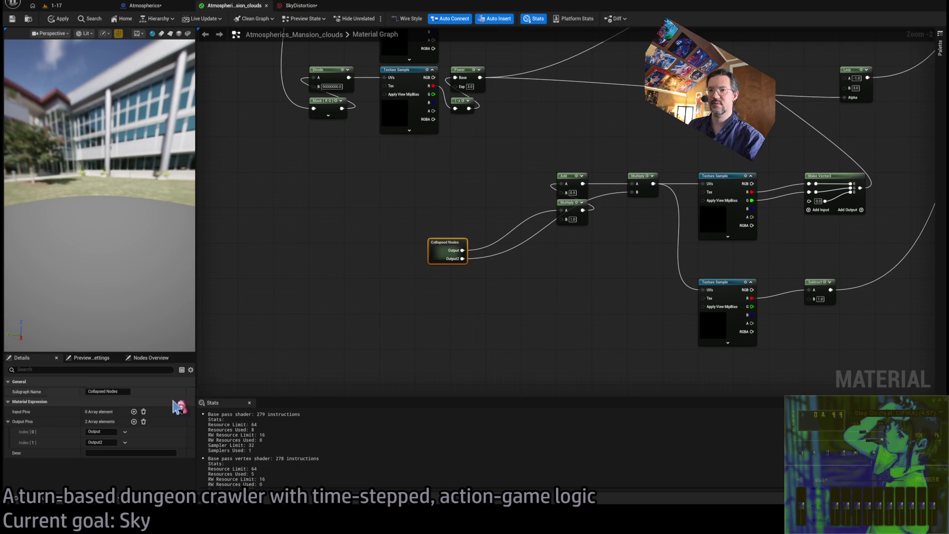
left_click(108, 391)
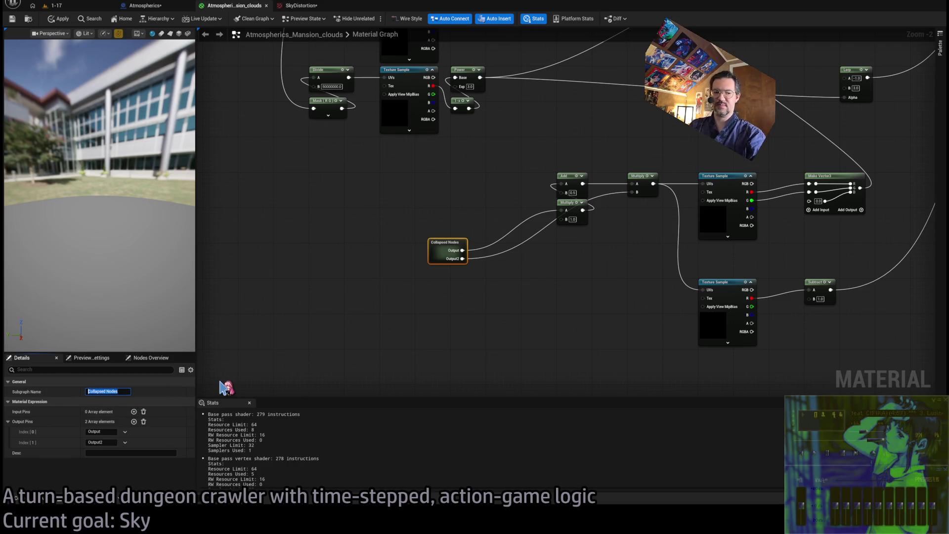
Step: In ChatGPT, scroll to the 'directional projection' Core Idea part of the earlier answer
key("alt+Tab")
scroll(657, 395, "up", 10)
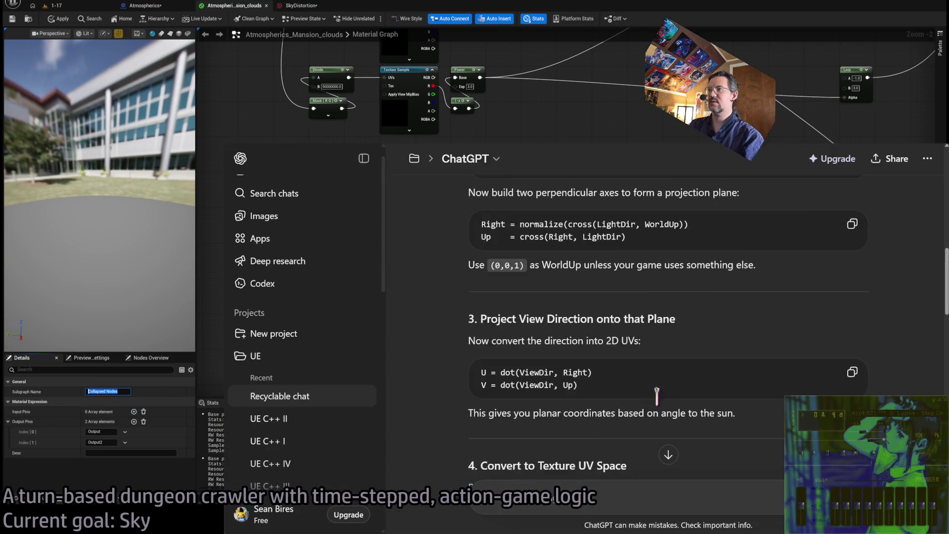
scroll(657, 395, "up", 10)
scroll(663, 406, "down", 3)
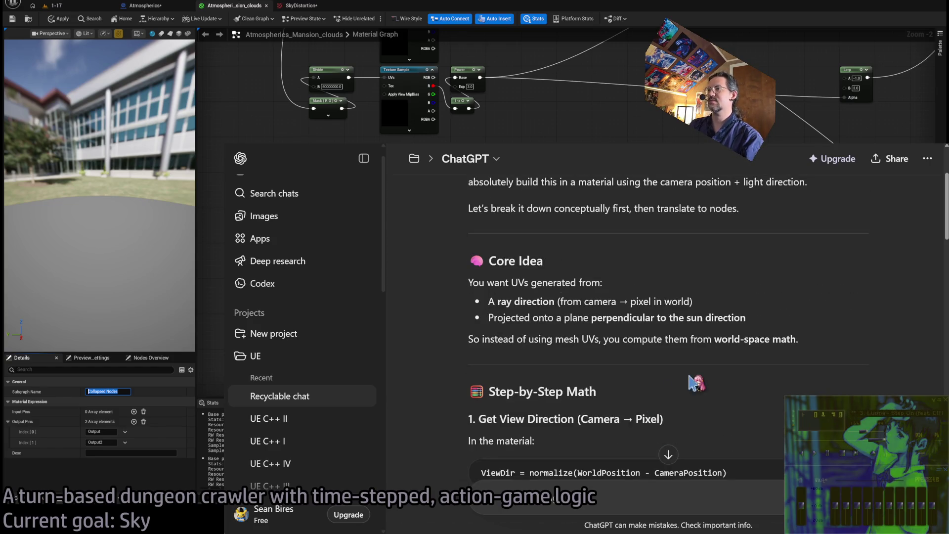
scroll(659, 354, "up", 2)
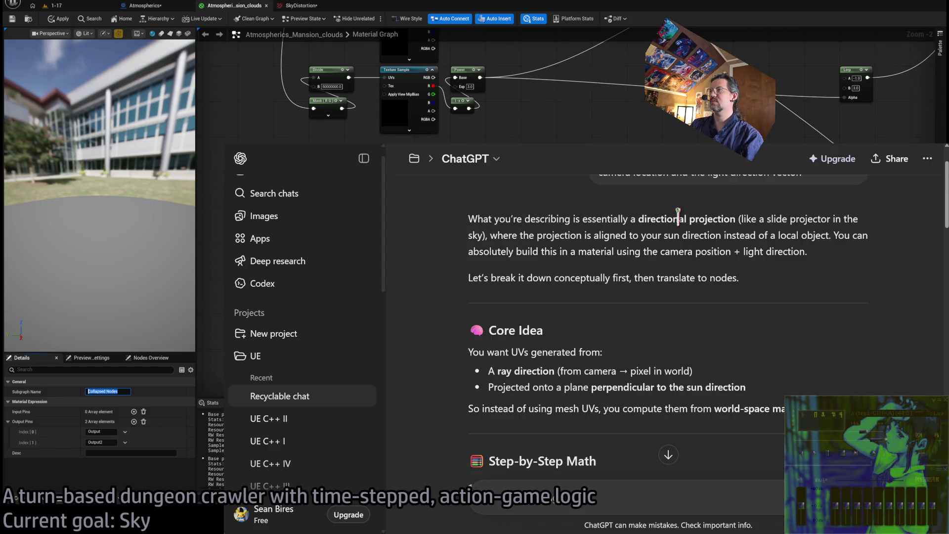
Step: Name the collapsed node DirectionalProjection, with output pins UVs and Mask
left_click(447, 247)
type("DirectionalProj")
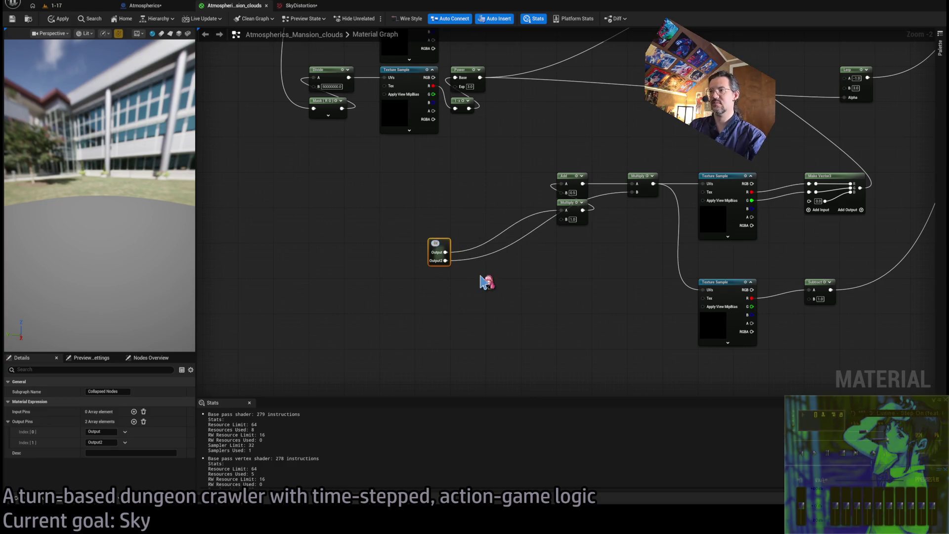
type("ection")
key("Return")
scroll(476, 290, "up", 2)
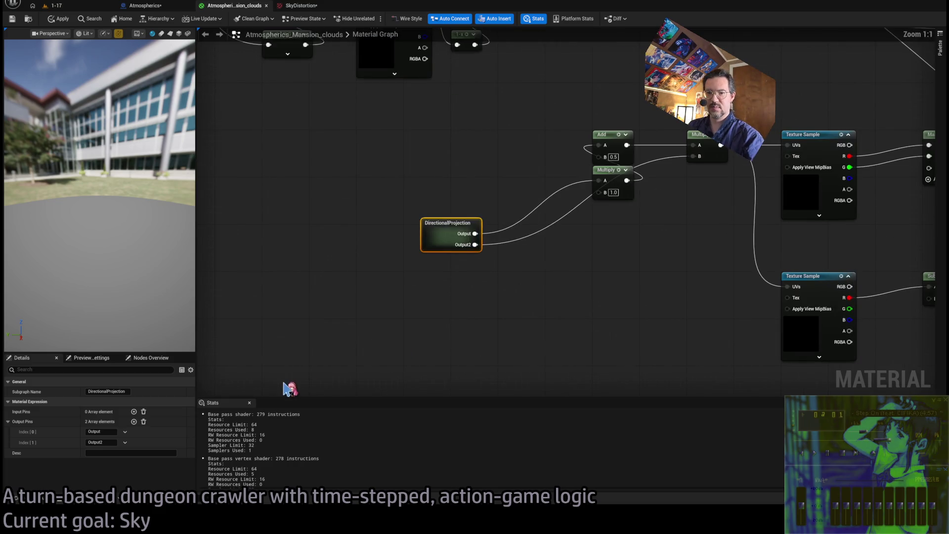
left_click(107, 431)
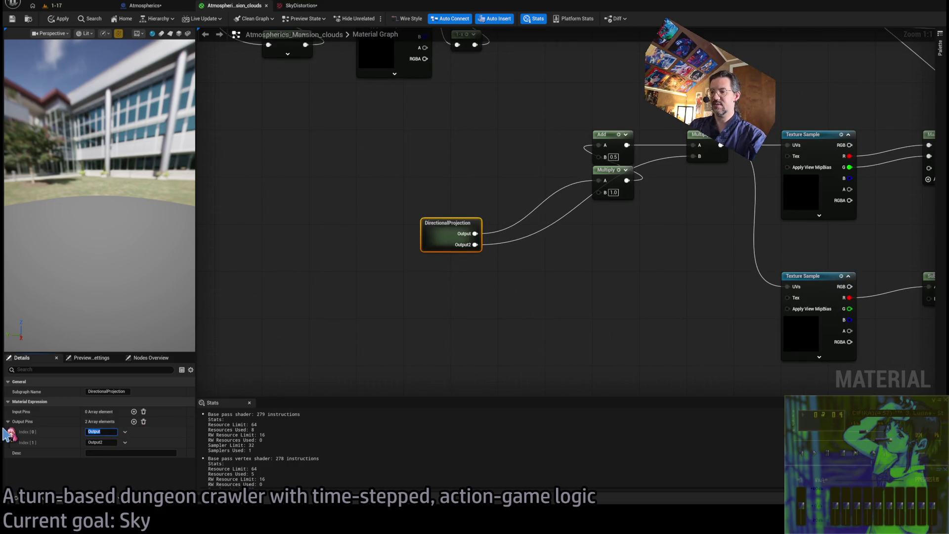
type("UVs")
key("Return")
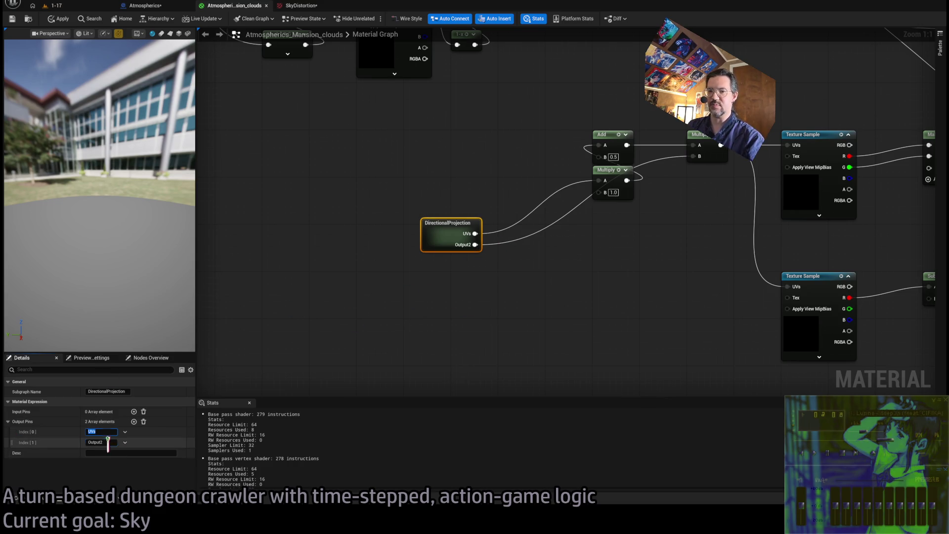
key("Return")
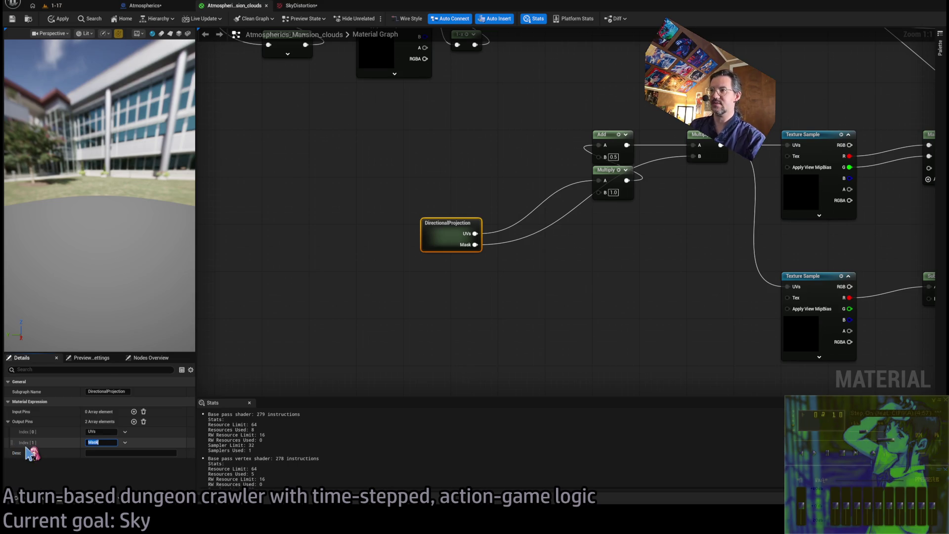
Step: Inside the subgraph, move Make Vector2 and the output node up beside the Dot nodes
double_click(444, 240)
mouse_move(470, 295)
left_mouse_down()
mouse_move(495, 314)
mouse_move(495, 282)
left_mouse_up()
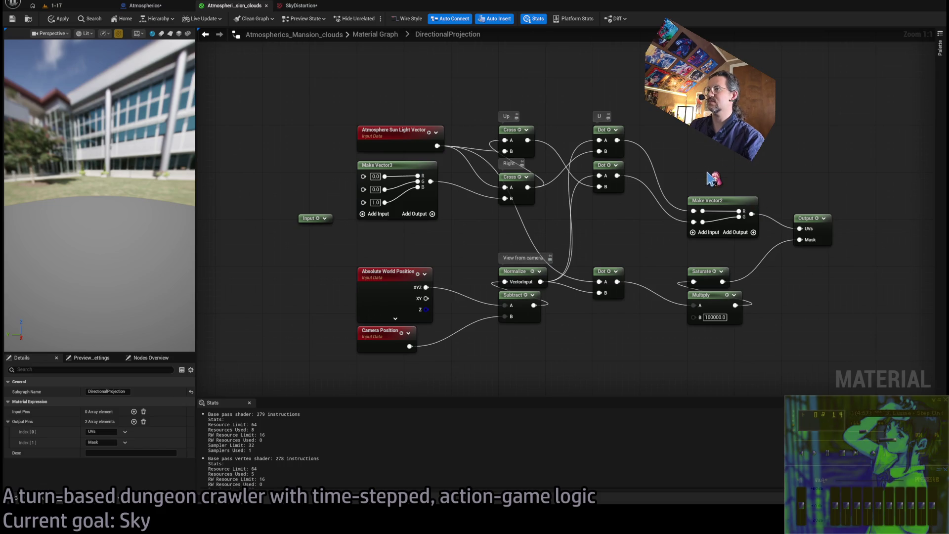
left_click_drag(721, 196, 729, 148)
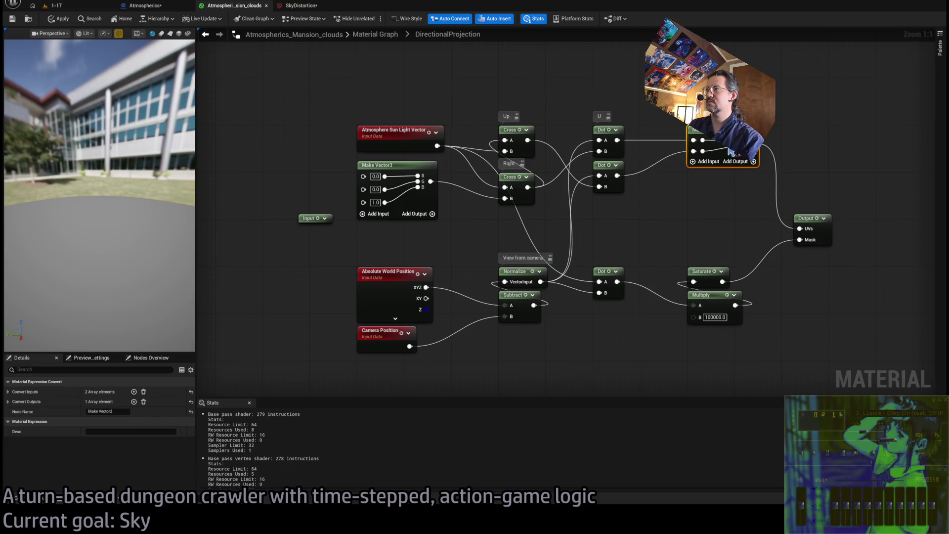
left_click_drag(806, 221, 796, 131)
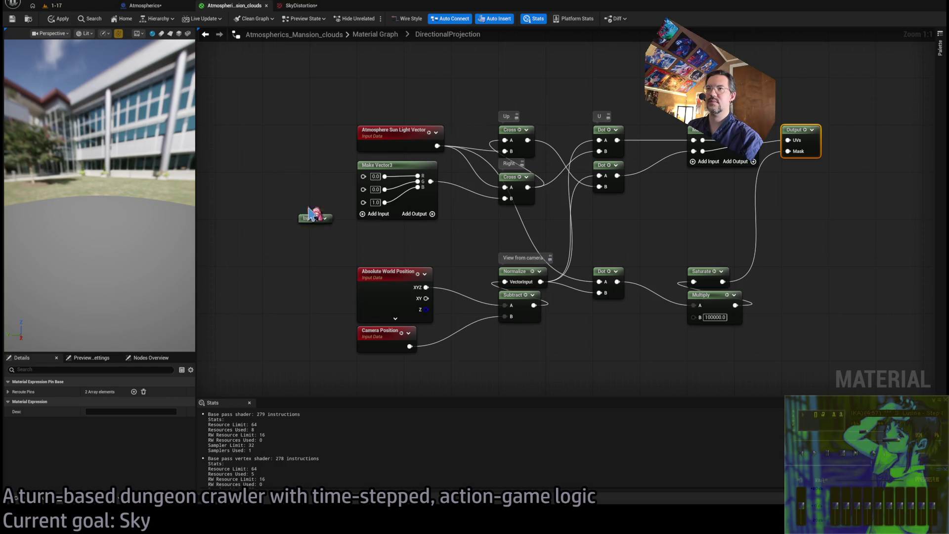
left_click(375, 34)
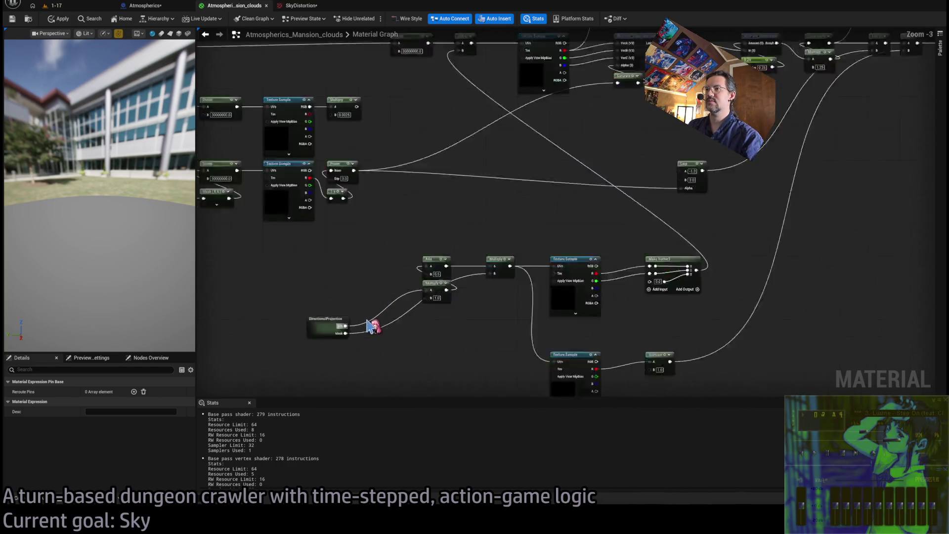
Step: Rename the second output to BacksideMask and line DirectionalProjection up with the Add node
scroll(370, 327, "up", 3)
left_click_drag(513, 250, 491, 158)
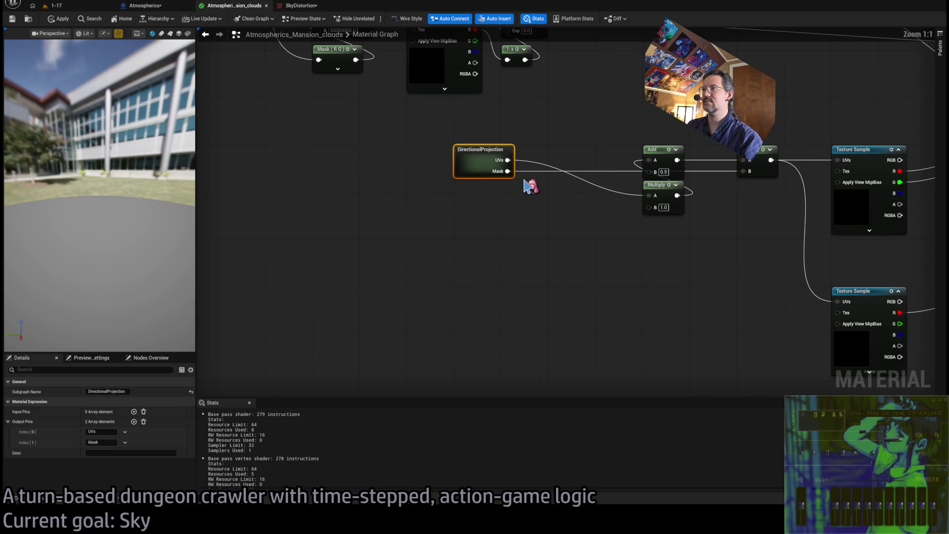
left_click(102, 442)
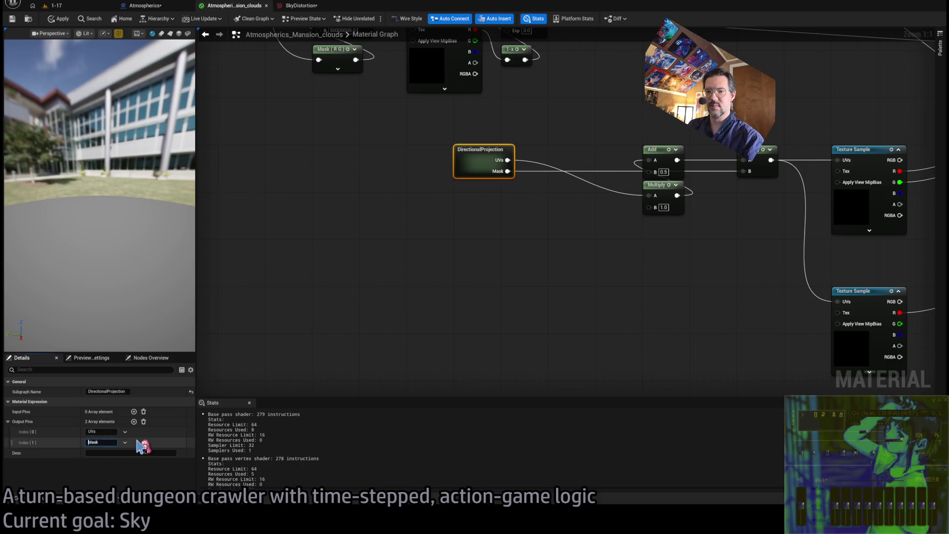
type("Backside")
key("Return")
mouse_move(621, 307)
left_mouse_down()
mouse_move(402, 339)
mouse_move(533, 252)
left_mouse_up()
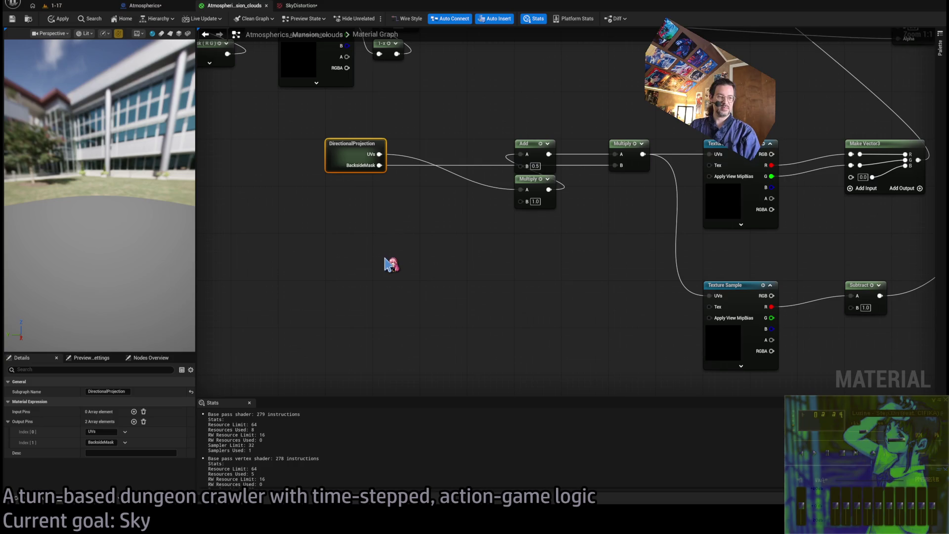
mouse_move(349, 158)
left_mouse_down()
mouse_move(538, 237)
mouse_move(386, 211)
mouse_move(348, 157)
left_mouse_up()
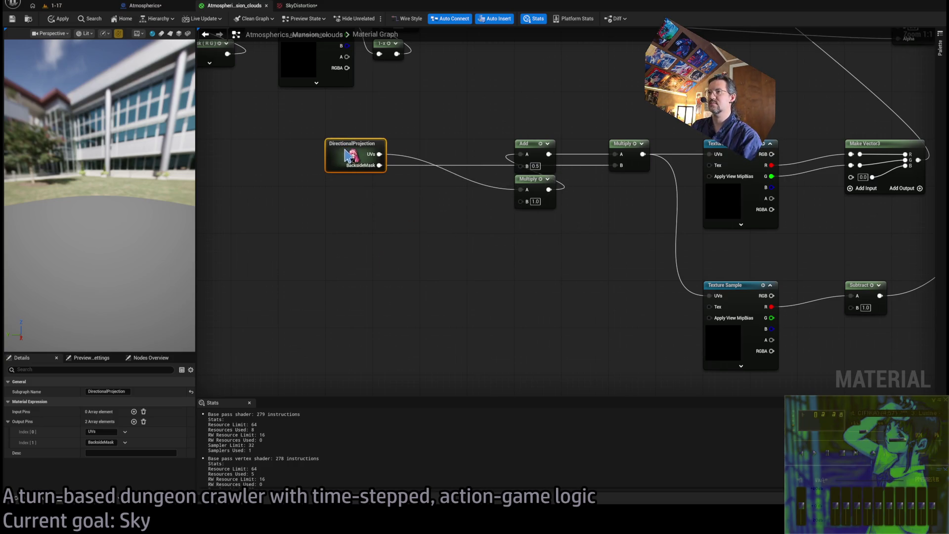
mouse_move(628, 250)
left_mouse_down()
mouse_move(480, 150)
mouse_move(551, 124)
mouse_move(509, 210)
left_mouse_up()
left_click(479, 186)
Step: Reroute the BacksideMask wire, then duplicate the Add/Multiply pair, fed by UVs with B 0.5
double_click(487, 166)
key("ctrl+d")
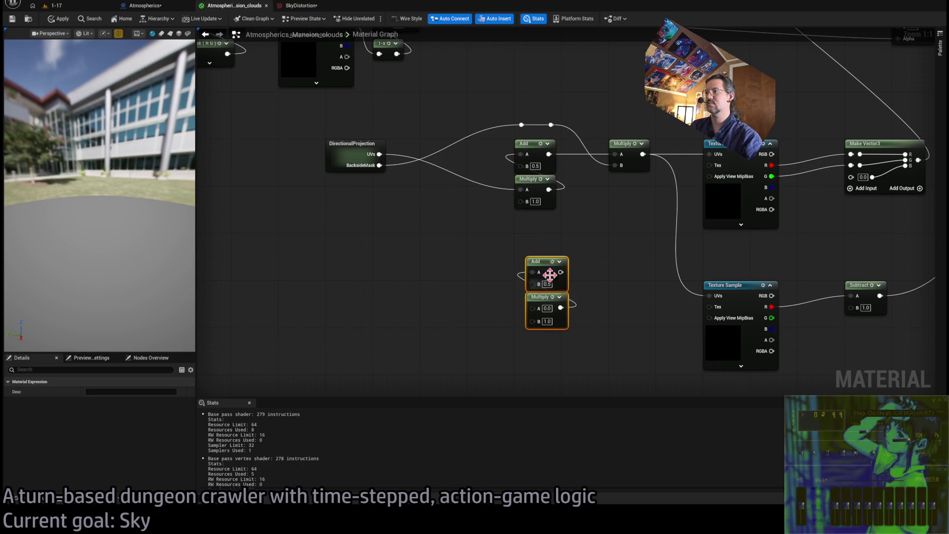
left_click_drag(550, 275, 538, 298)
mouse_move(379, 154)
left_mouse_down()
mouse_move(494, 325)
mouse_move(527, 330)
left_mouse_up()
left_click(535, 343)
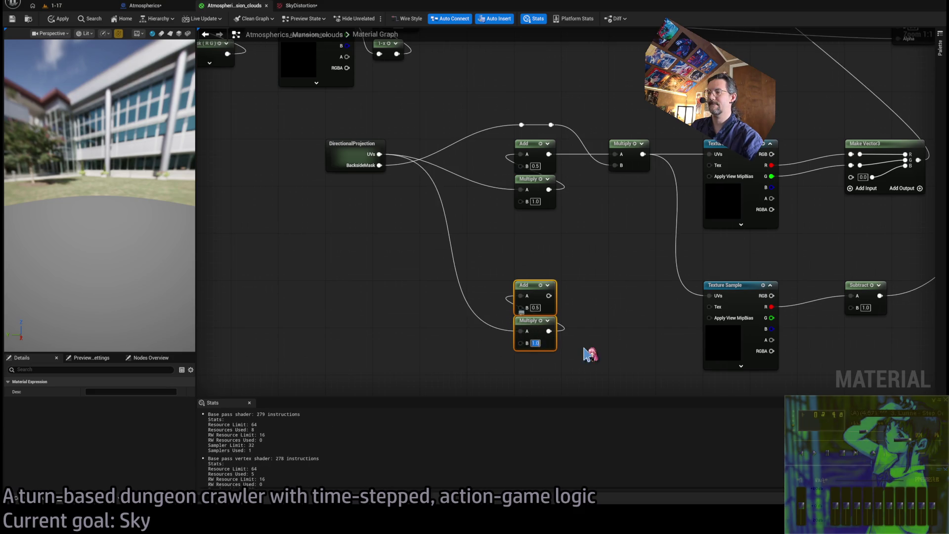
type("0.5")
Step: Add a new Multiply combining the copied Add output with BacksideMask
key("ctrl+v")
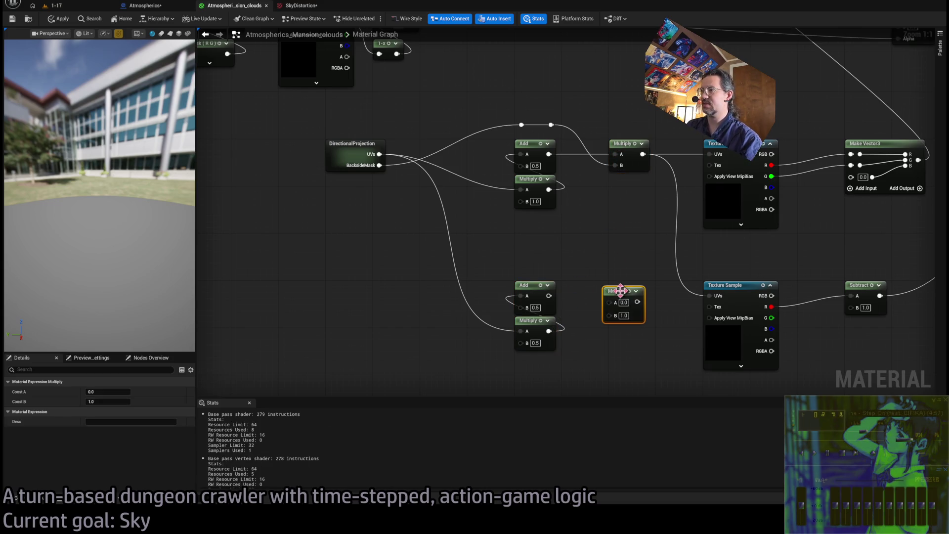
left_click_drag(549, 296, 616, 299)
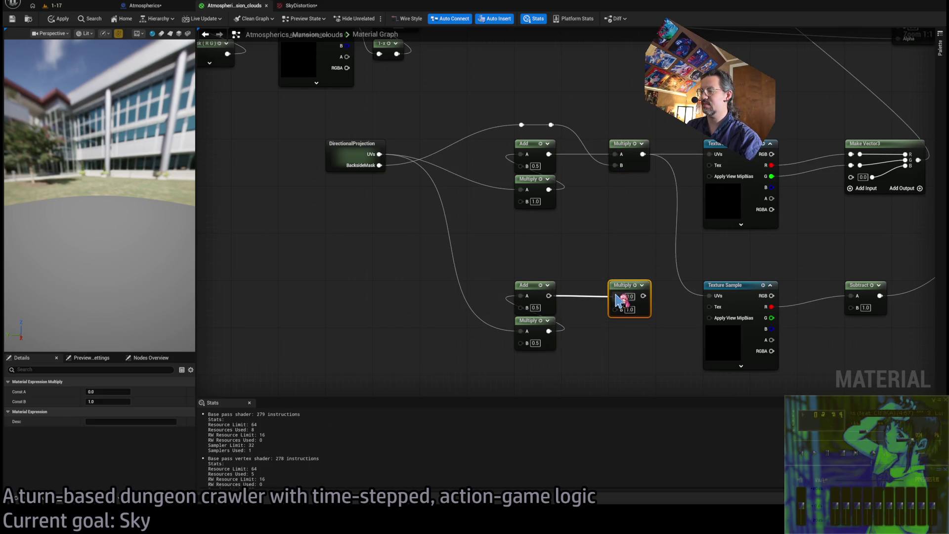
left_click_drag(617, 299, 552, 124)
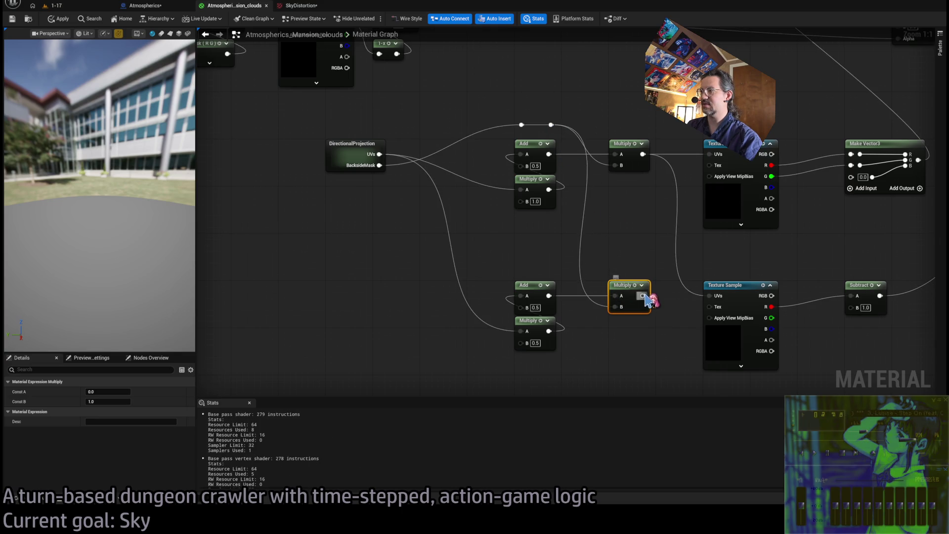
left_click(584, 247)
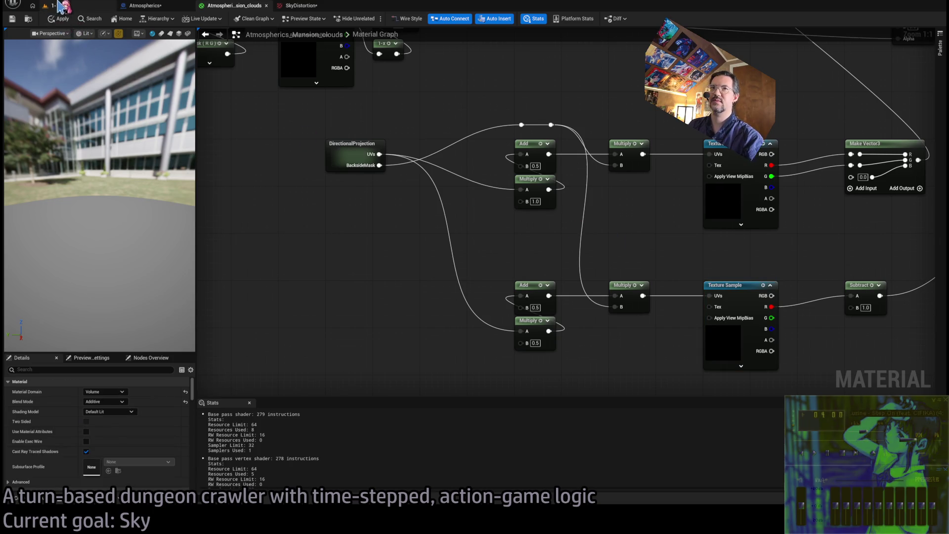
Step: After checking the running game, set the lower Multiply's B value to 1.5
left_click(55, 6)
left_click(225, 6)
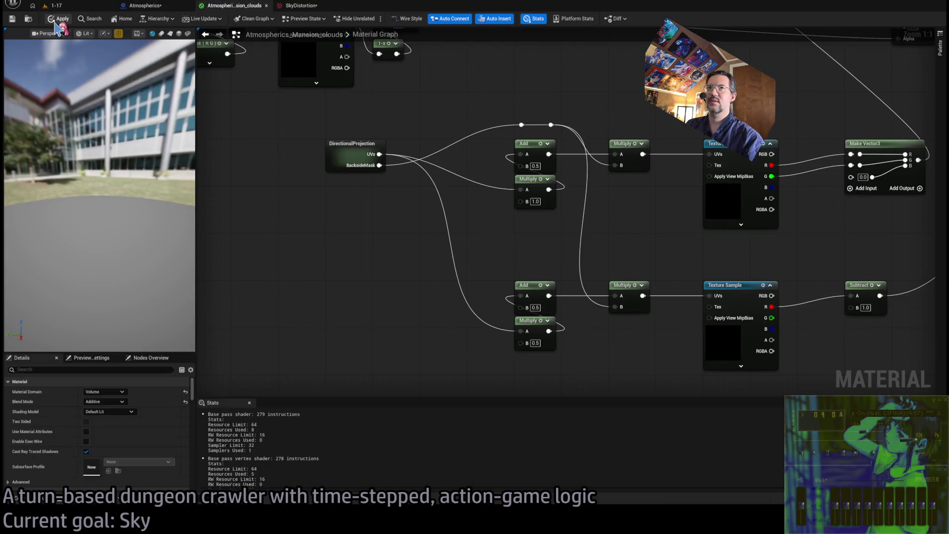
left_click(77, 9)
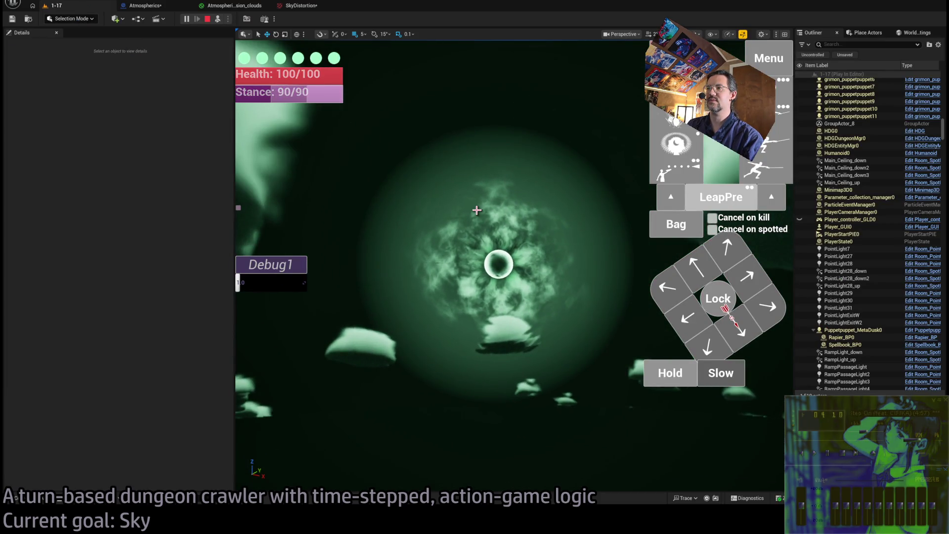
left_click(243, 6)
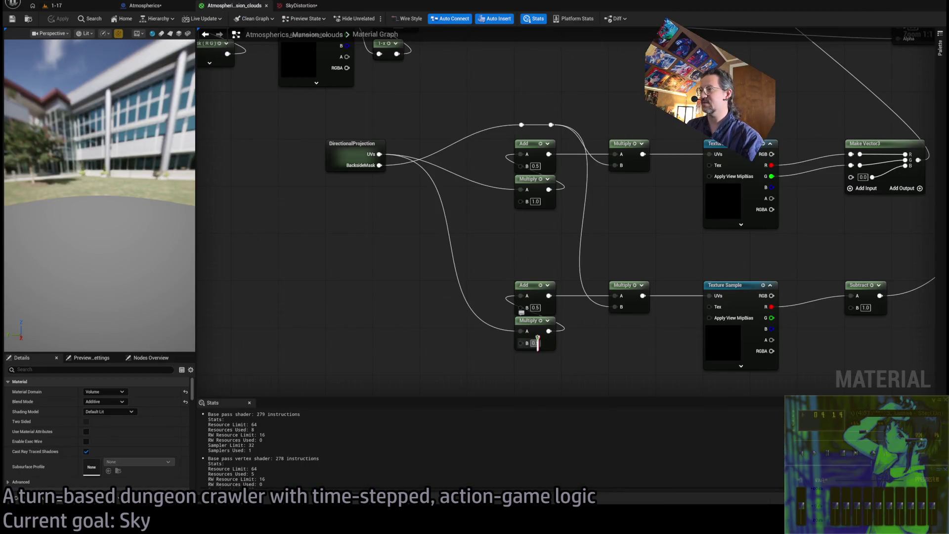
key("Return")
type(".5")
key("Return")
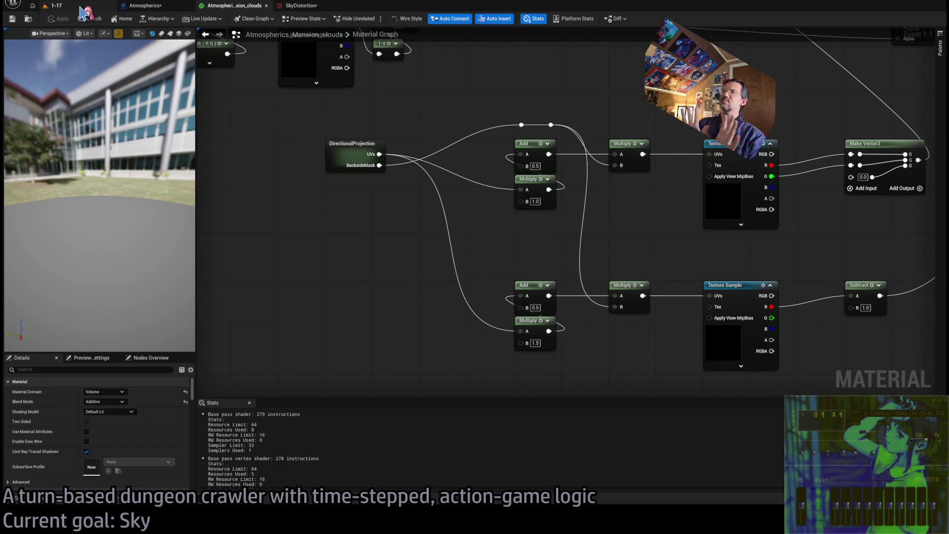
Step: Look at the stronger sky swirl in the running game, then go back to the material
left_click(81, 7)
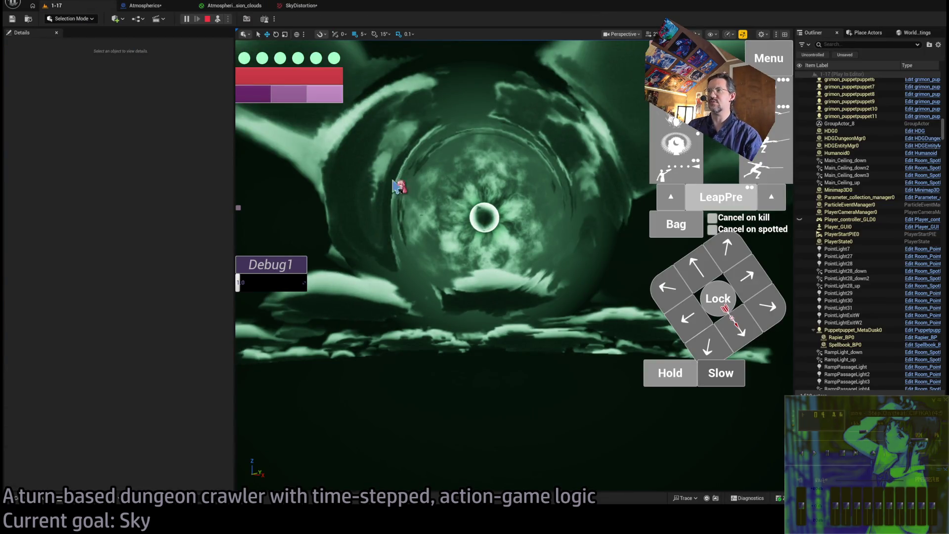
left_click(394, 185)
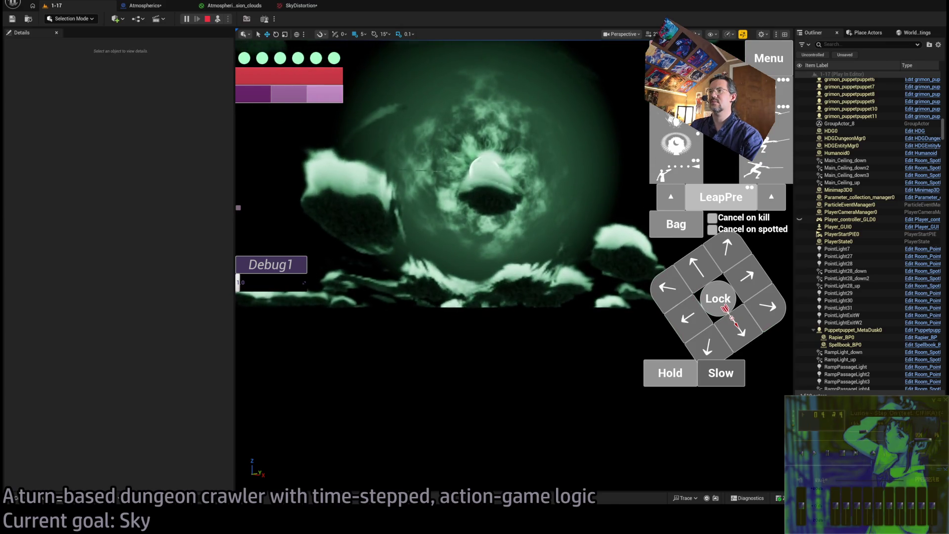
left_click(233, 5)
scroll(523, 205, "down", 4)
scroll(638, 202, "up", 4)
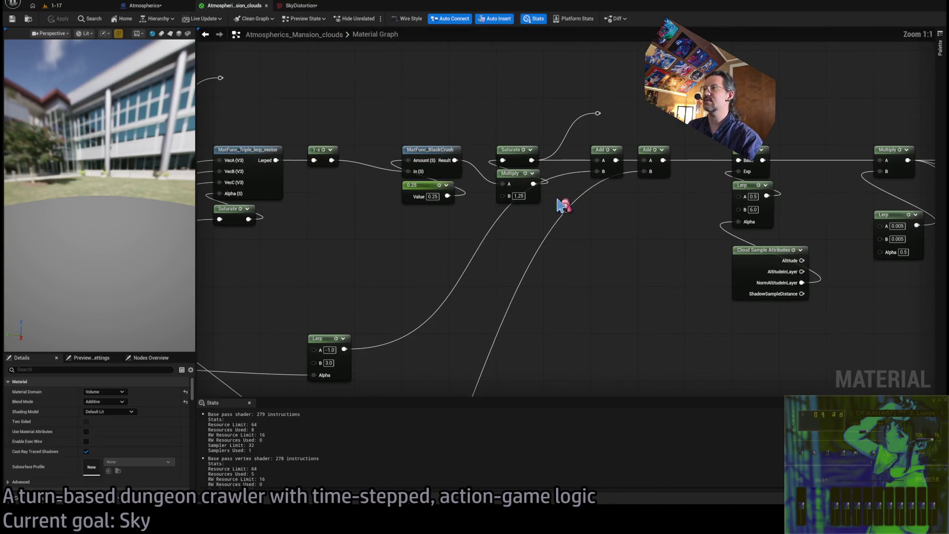
Step: Detach the Add output from the Power node's Base input
scroll(594, 237, "up", 1)
scroll(616, 190, "down", 1)
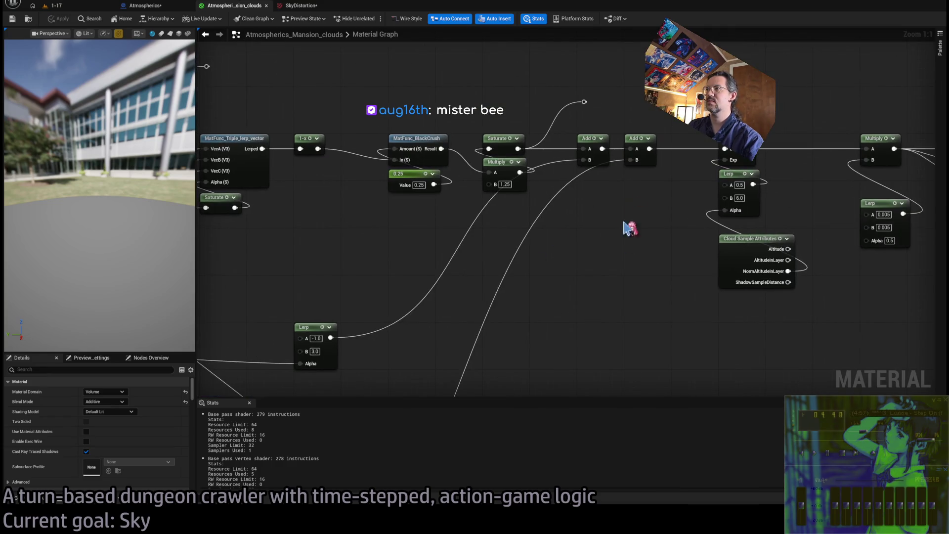
scroll(662, 203, "down", 3)
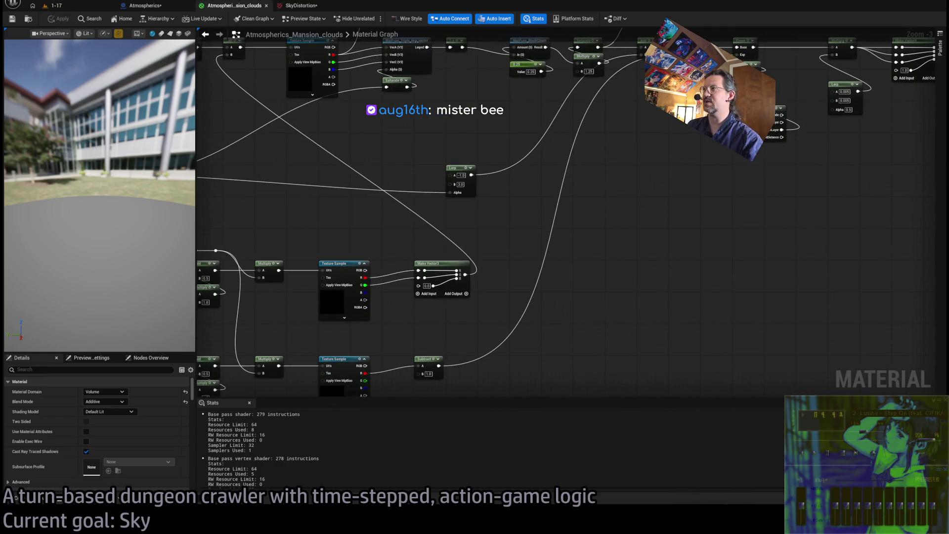
scroll(544, 158, "up", 3)
mouse_move(539, 159)
left_mouse_down()
mouse_move(576, 158)
mouse_move(580, 149)
mouse_move(662, 159)
mouse_move(419, 446)
mouse_move(371, 314)
mouse_move(446, 293)
left_mouse_up()
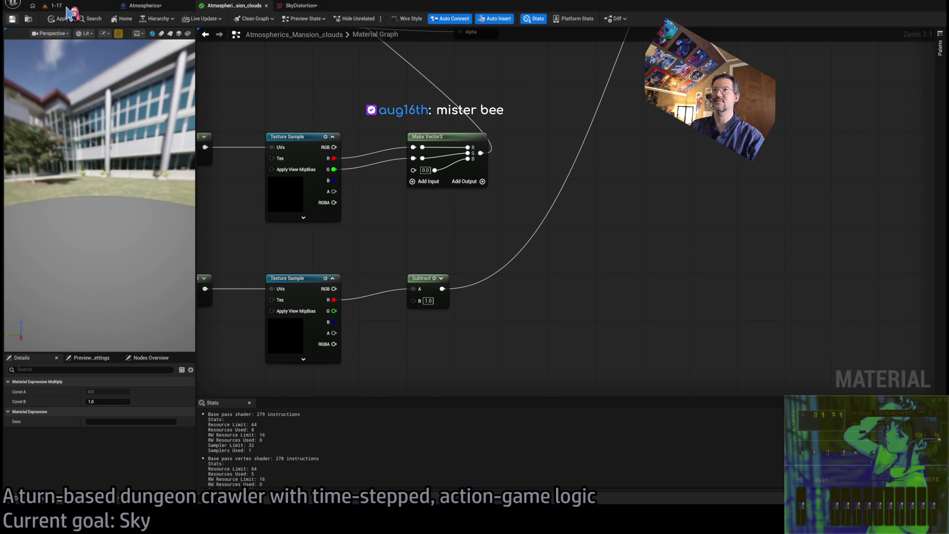
Step: Compare the resulting bulging green vortex around the sun in the running game
left_click(55, 5)
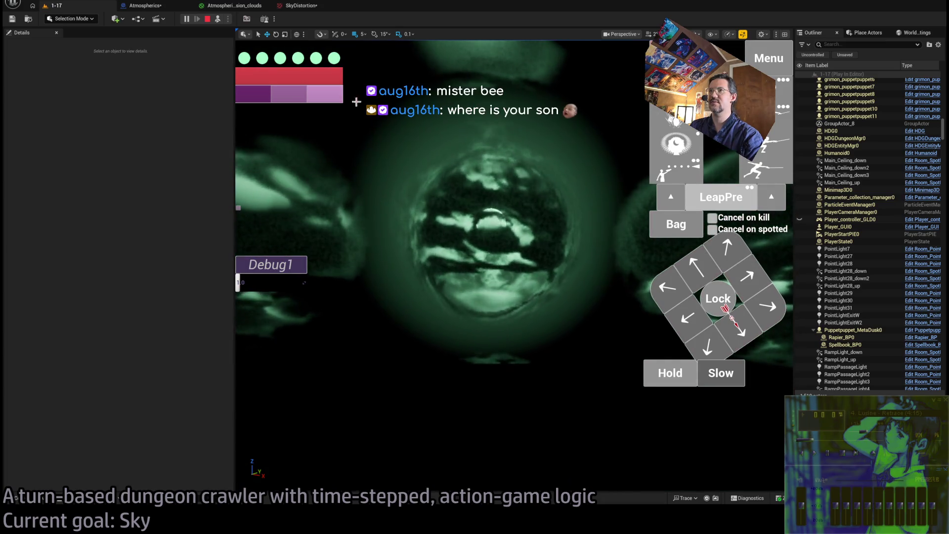
left_click(242, 5)
left_click(462, 263)
scroll(440, 318, "down", 2)
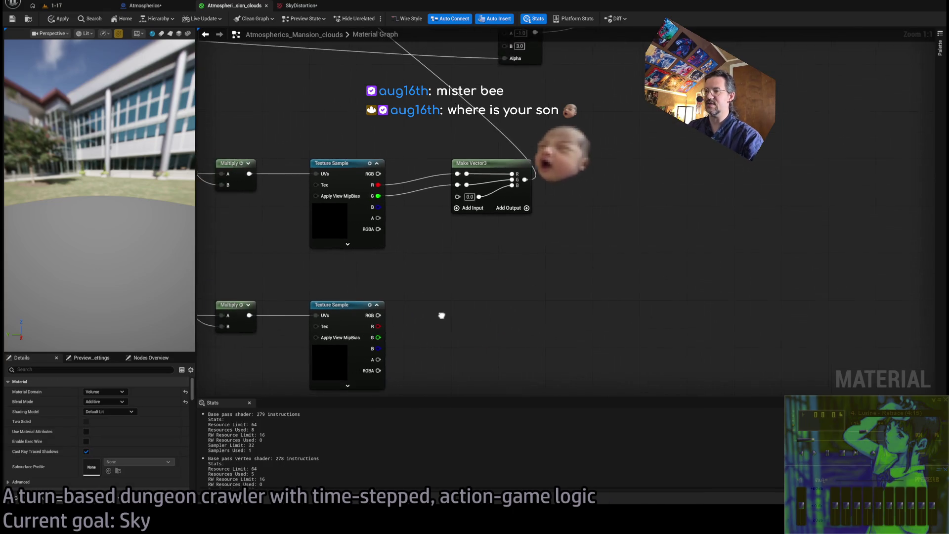
left_click_drag(395, 319, 396, 461)
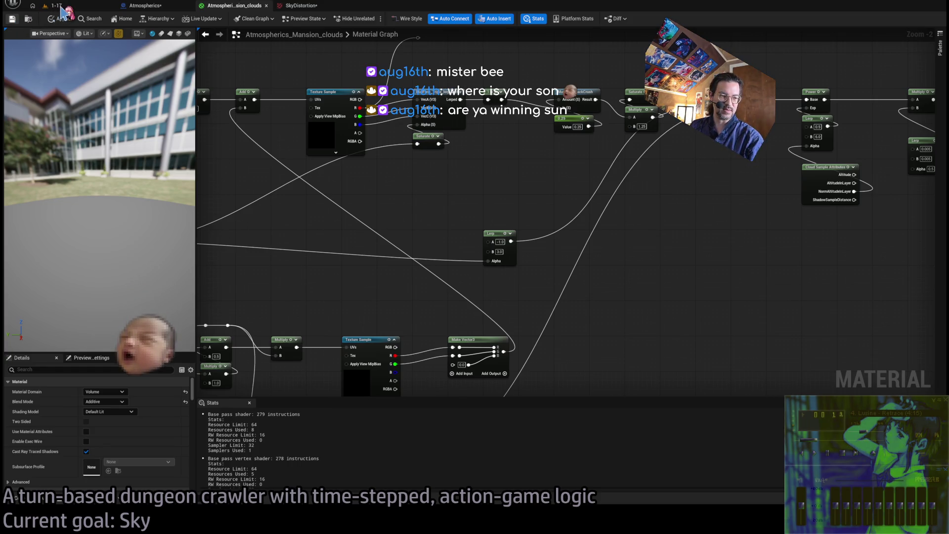
left_click(61, 7)
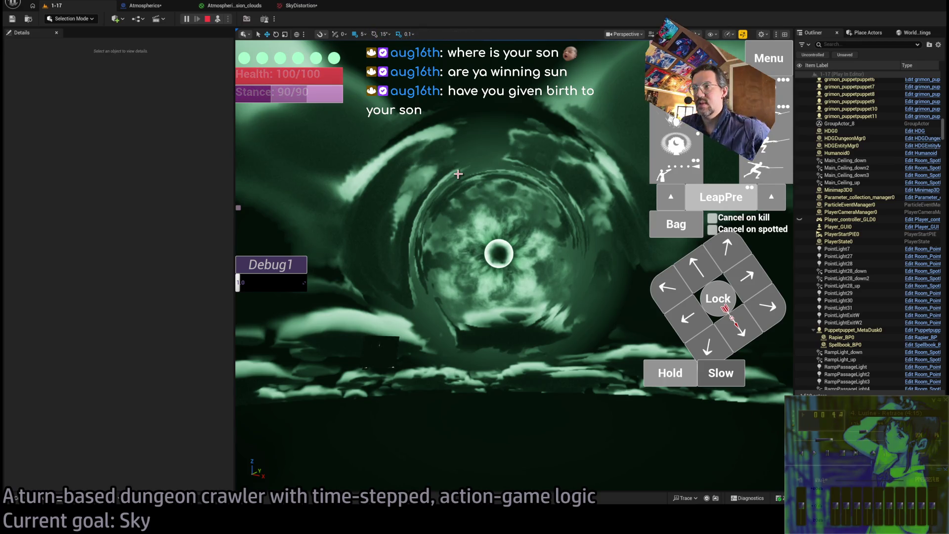
Step: Glance at the SkyDistortion texture and game, then locate the DirectionalProjection node group
left_click(301, 6)
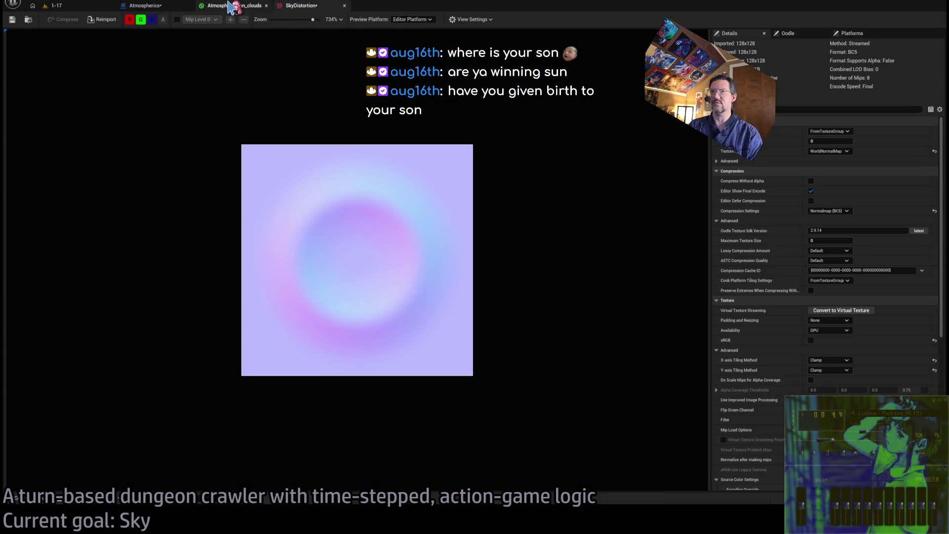
left_click(232, 5)
left_click(145, 6)
left_click(55, 5)
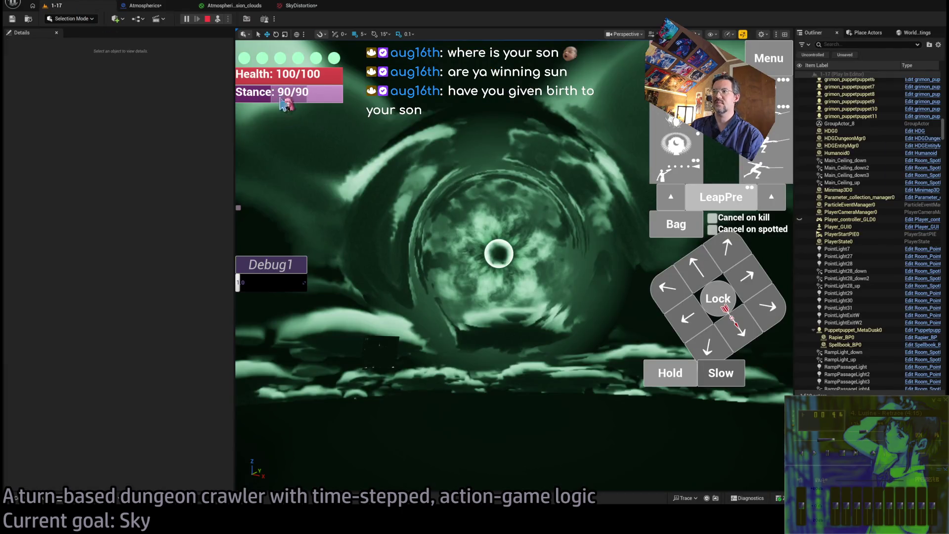
left_click(216, 7)
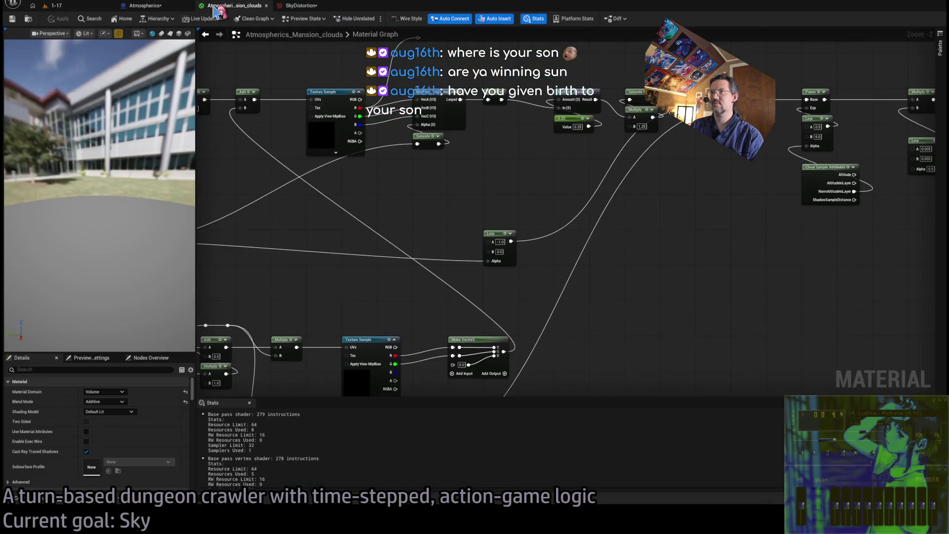
scroll(503, 131, "up", 1)
mouse_move(324, 249)
left_mouse_down()
mouse_move(591, 197)
mouse_move(697, 278)
mouse_move(614, 211)
left_mouse_up()
mouse_move(537, 178)
left_mouse_down()
mouse_move(467, 113)
mouse_move(391, 65)
left_mouse_up()
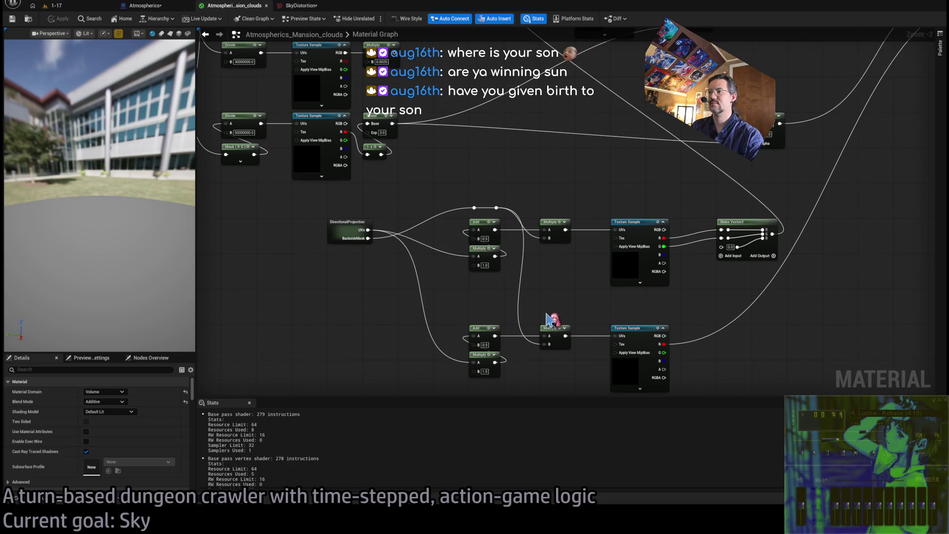
Step: Set the distortion Multiply B values to 1.0 and 0.75 and check the calmer swirl in-game
left_click(485, 266)
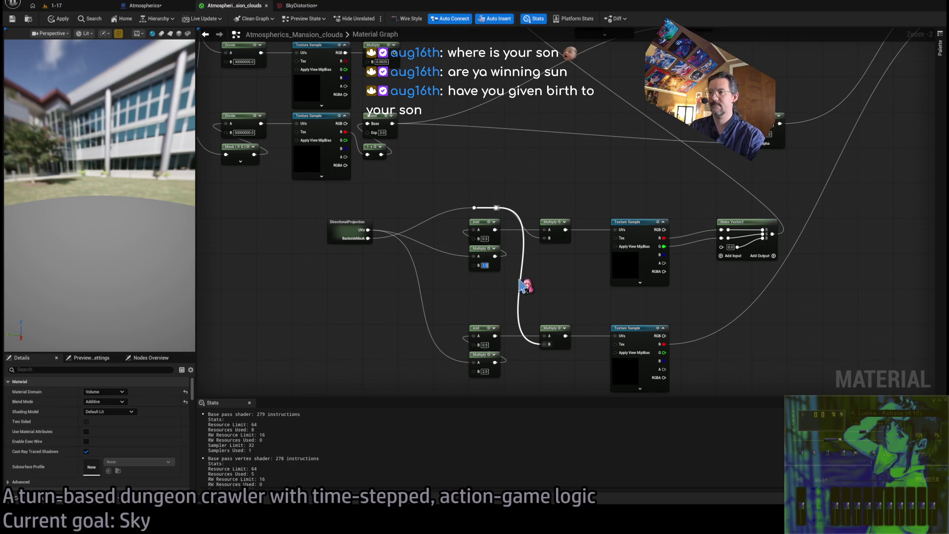
type("1.0")
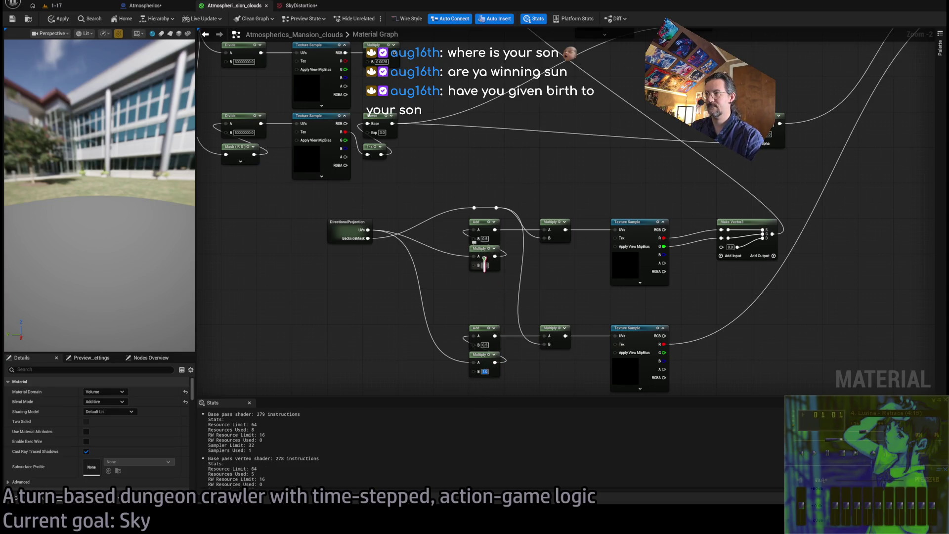
type("0.75")
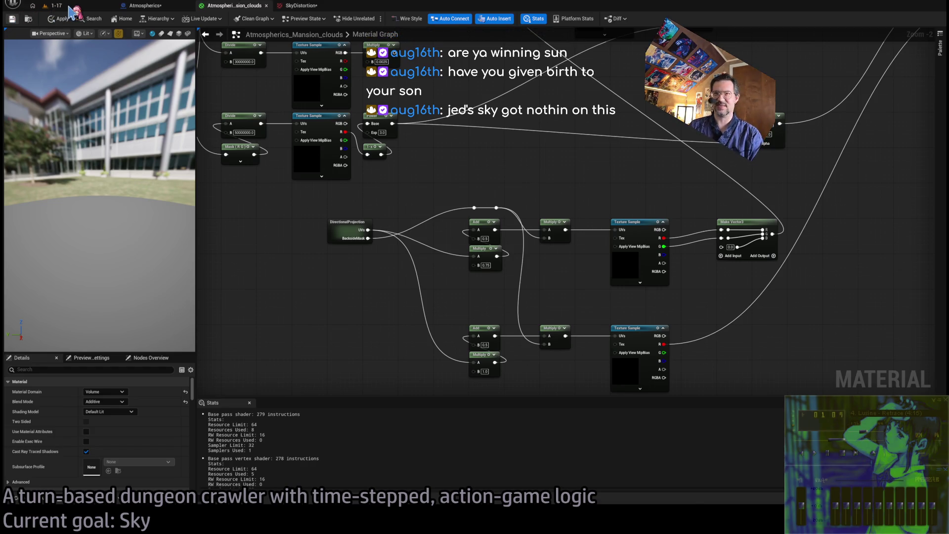
left_click(70, 7)
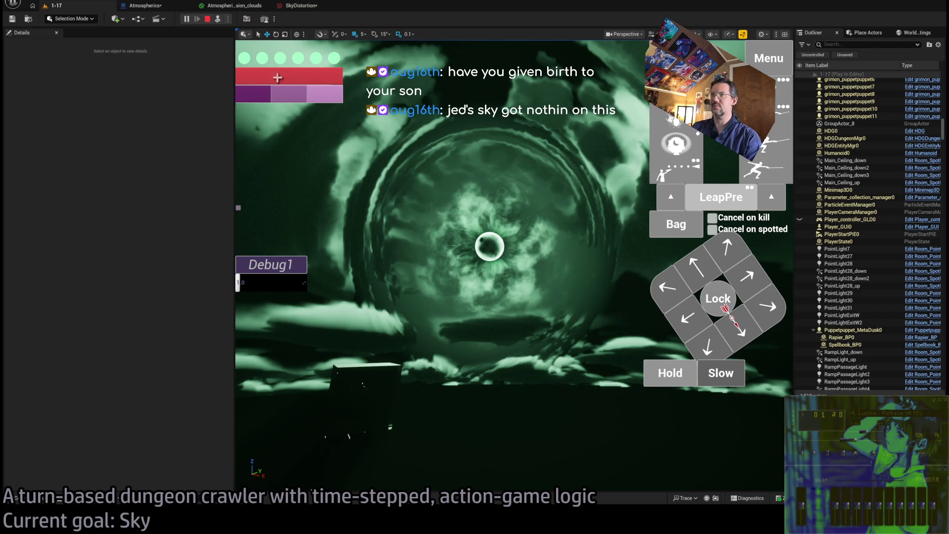
Step: Inspect the upper and lower noise Texture Samples' textures, the lower using T_Noise_small
left_click(232, 6)
scroll(534, 294, "up", 2)
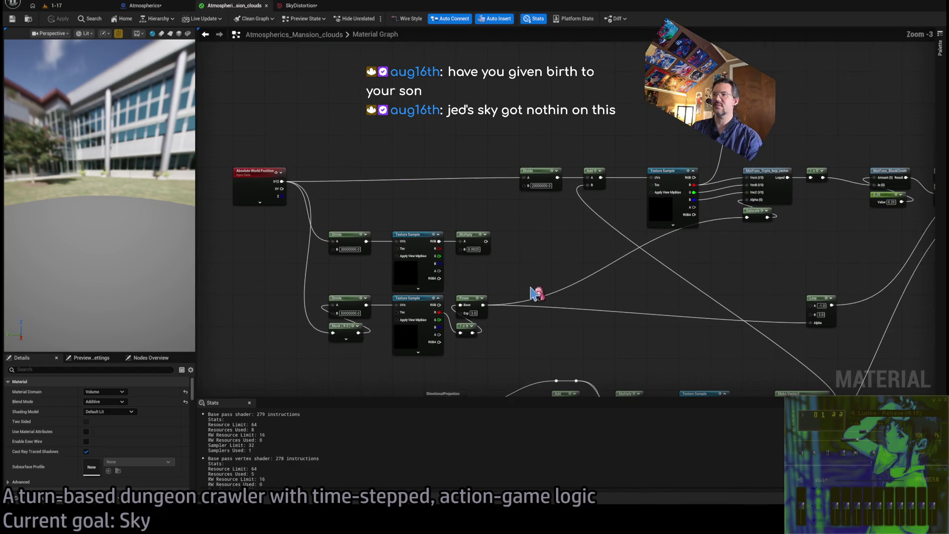
left_click_drag(535, 294, 518, 260)
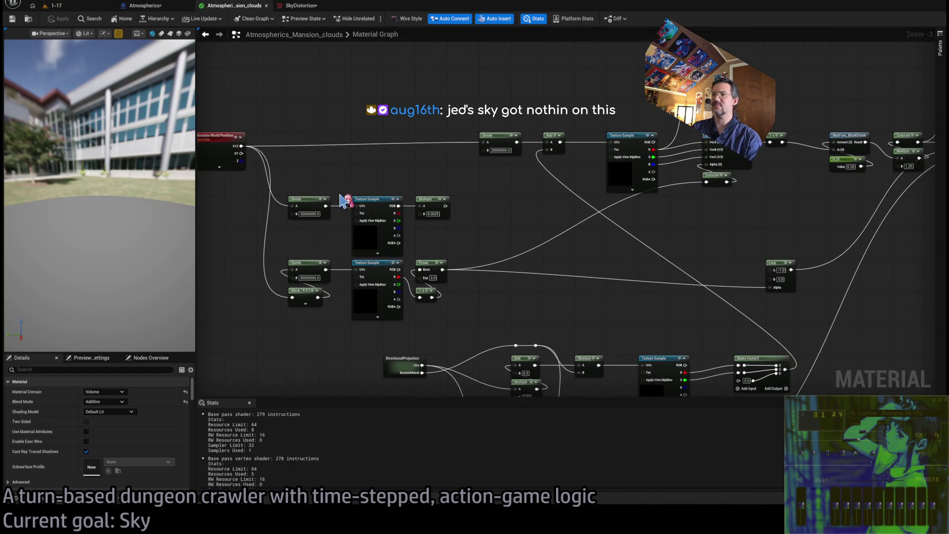
left_click(361, 202)
scroll(119, 445, "down", 3)
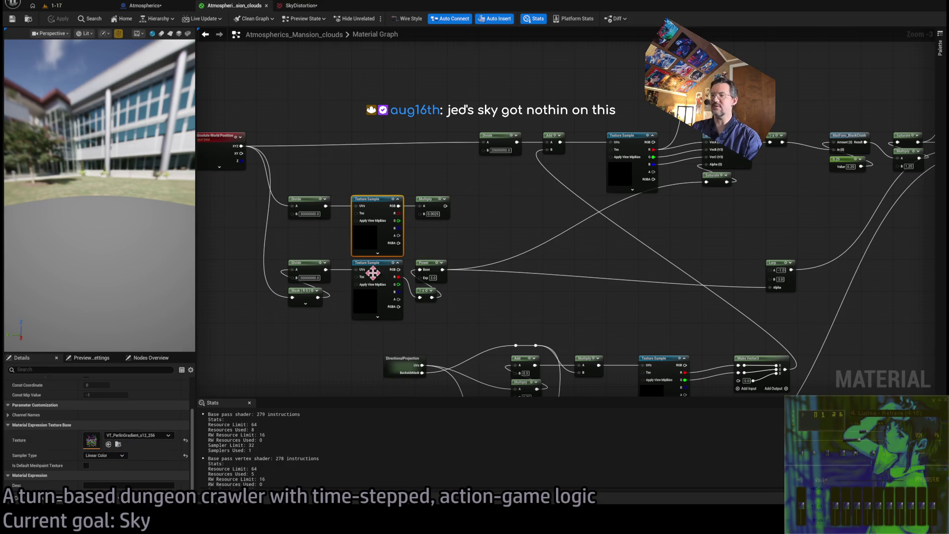
left_click(390, 303)
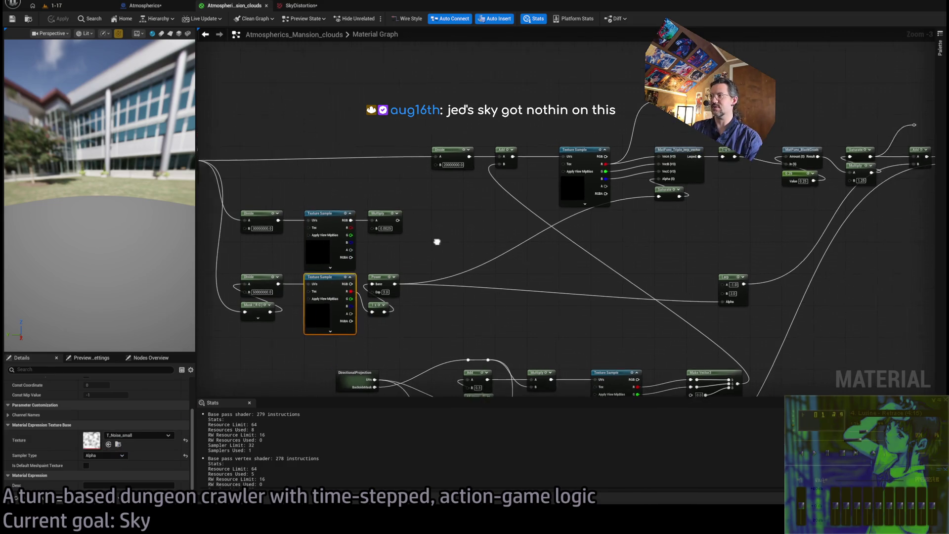
left_click(440, 237)
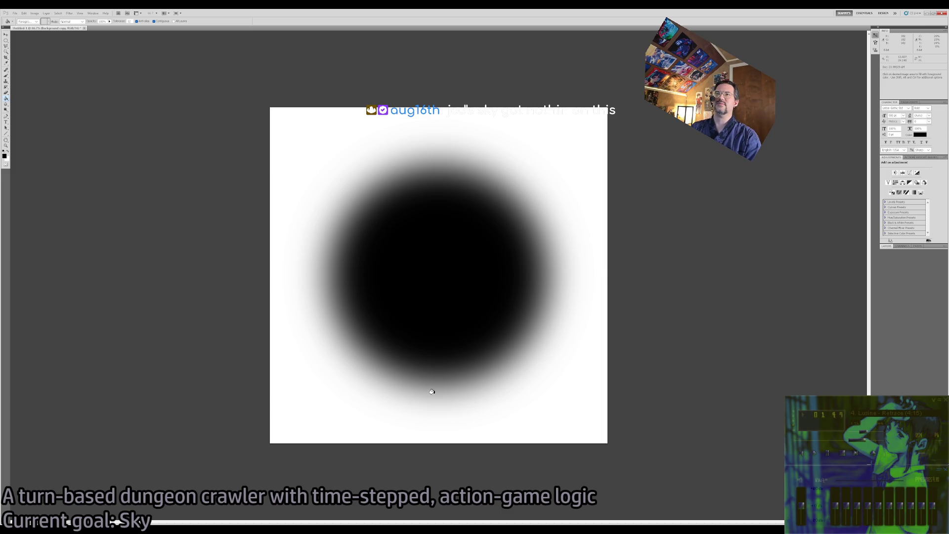
Step: Close the Untitled-1 gradient document in Photoshop and go back to the running Unreal game
key("v")
key("ctrl+w")
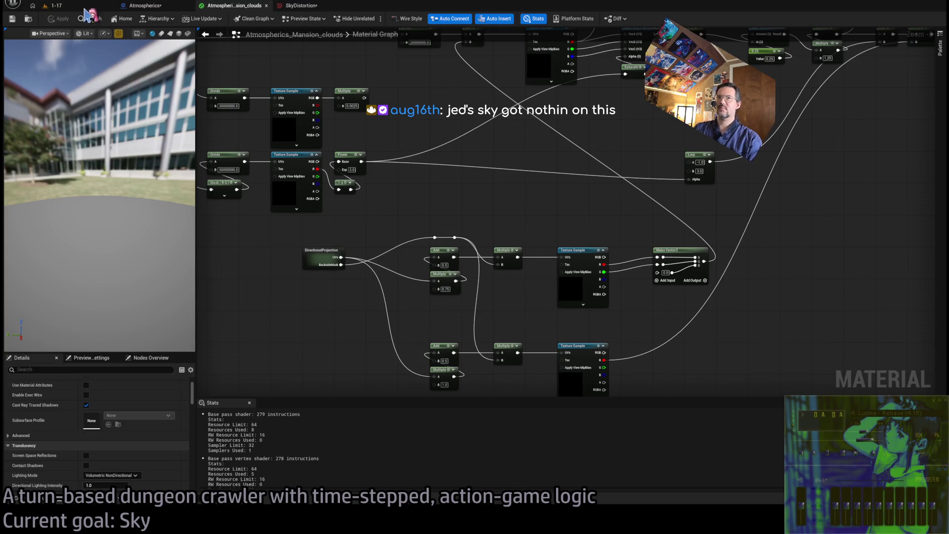
left_click(85, 9)
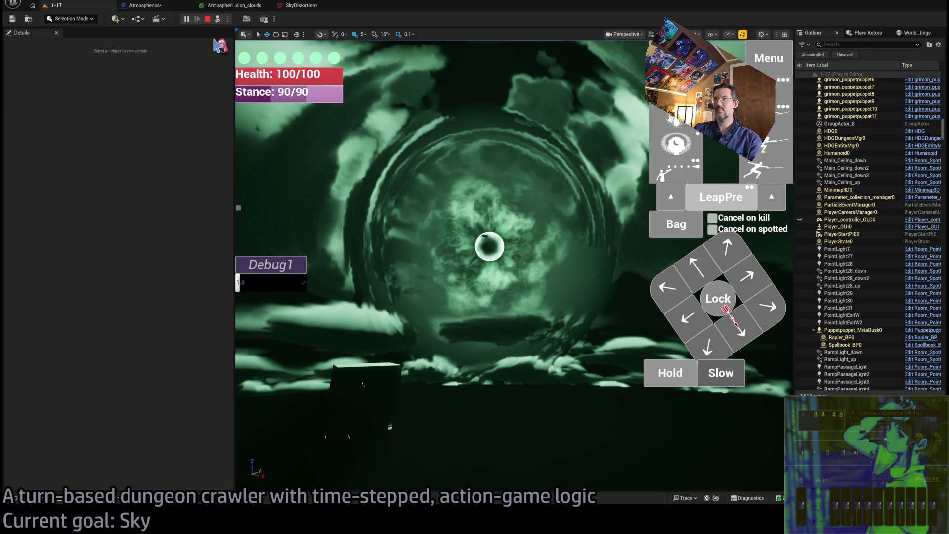
Step: Wire the texture's R channel into Make Vector3's G input, then view the sky in the running level
left_click(241, 11)
scroll(514, 265, "up", 3)
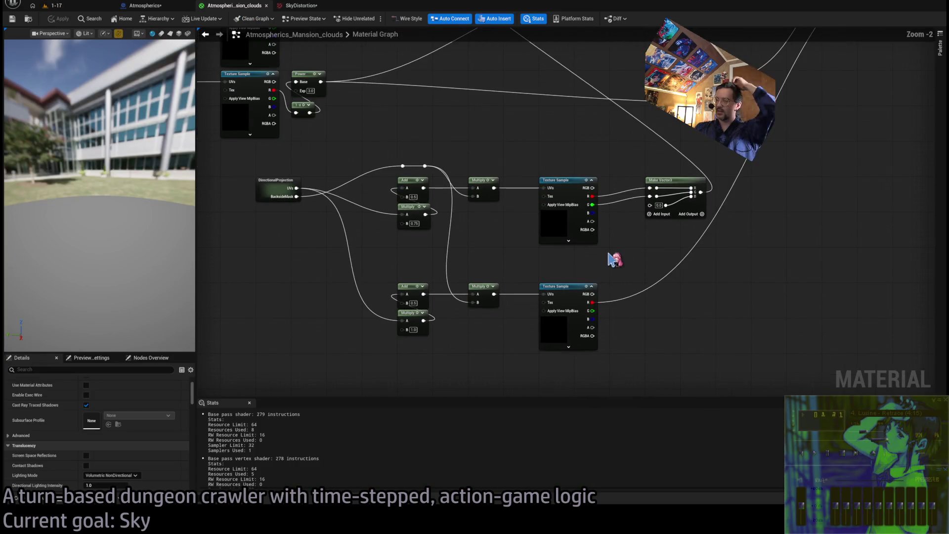
scroll(613, 253, "up", 2)
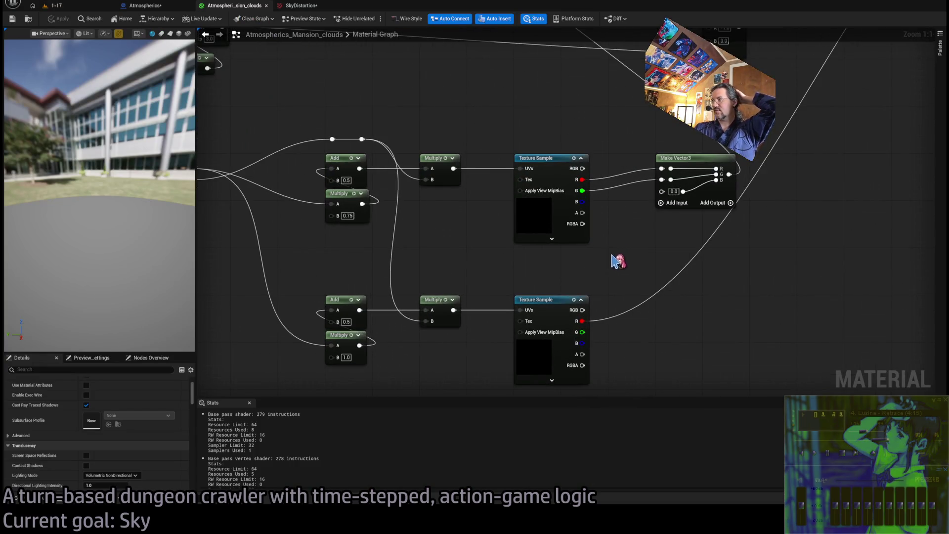
left_click_drag(617, 261, 518, 253)
mouse_move(486, 225)
left_mouse_down()
mouse_move(561, 243)
mouse_move(565, 225)
mouse_move(486, 235)
left_mouse_up()
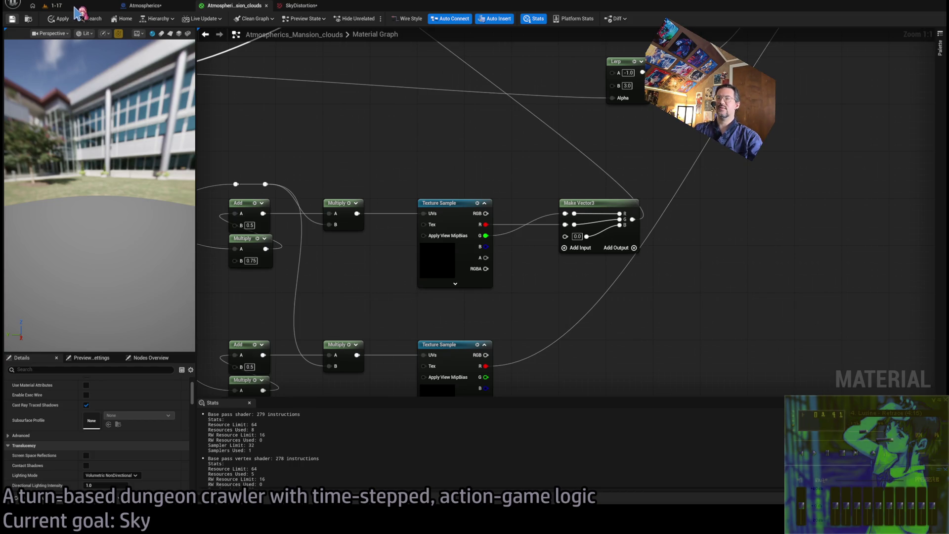
left_click(75, 8)
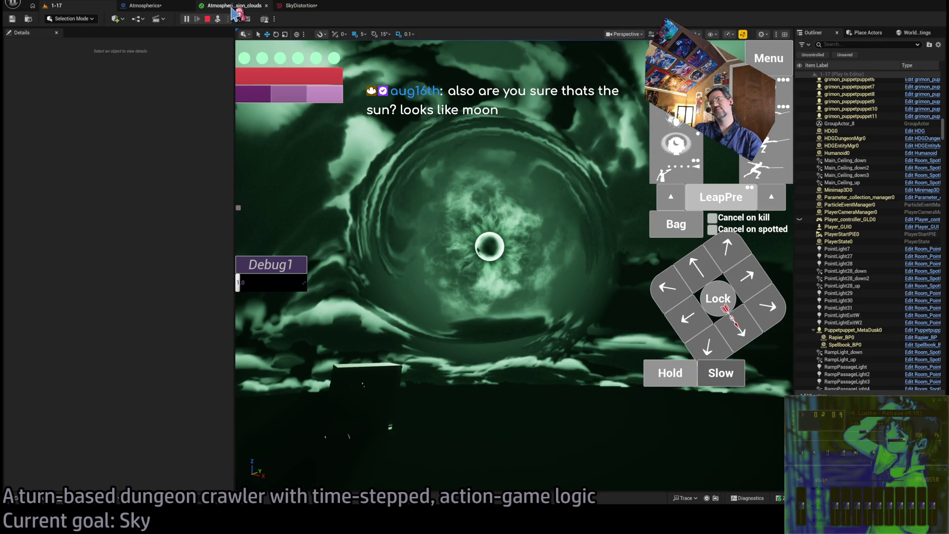
Step: Glance at the clouds material graph, return to the 1-17 level, then switch to Photoshop
left_click(233, 7)
left_click(79, 9)
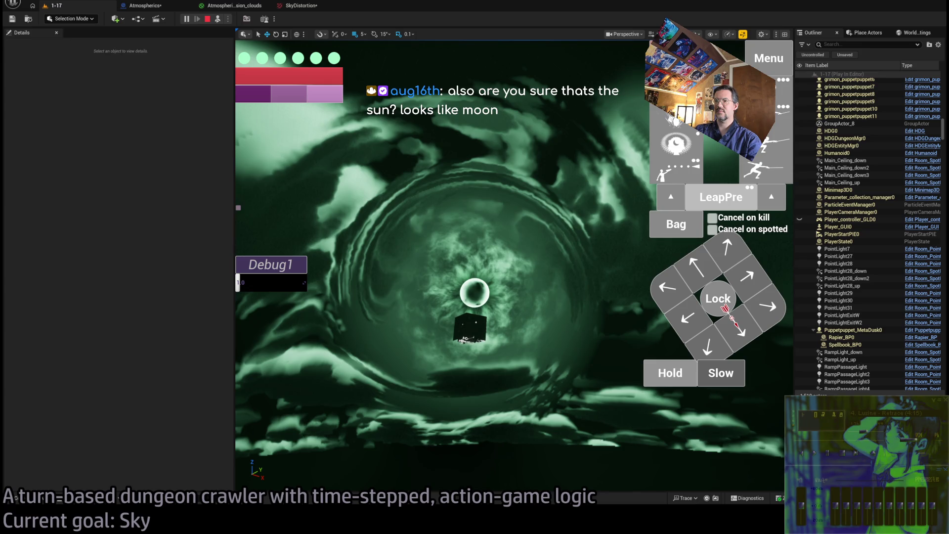
key("alt+Tab")
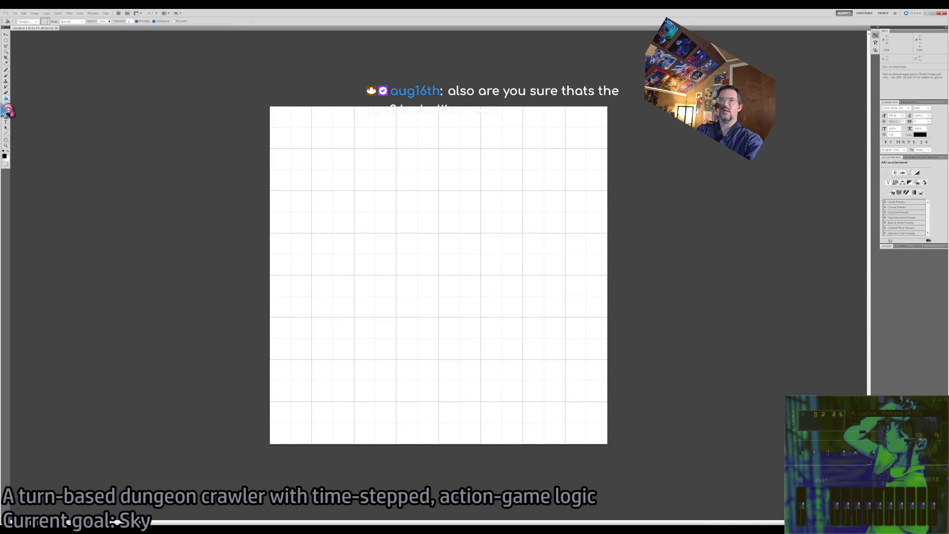
Step: Select the Gradient tool in Radial mode and turn the canvas grid back on
key("v")
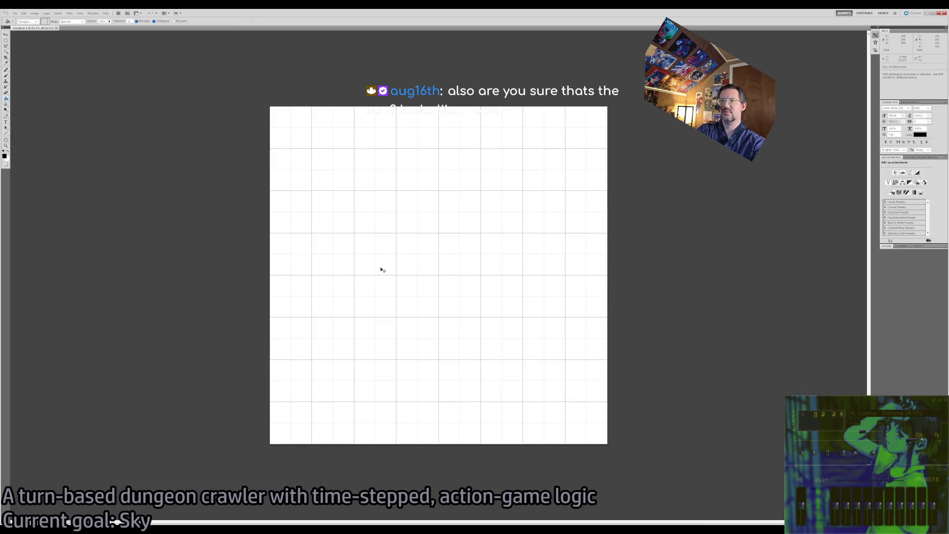
key("ctrl+apostrophe")
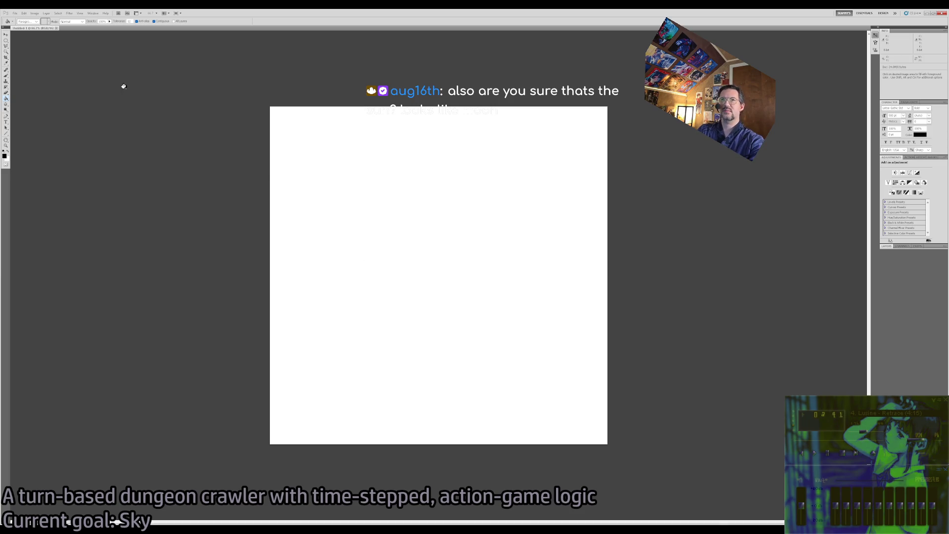
left_click(6, 93)
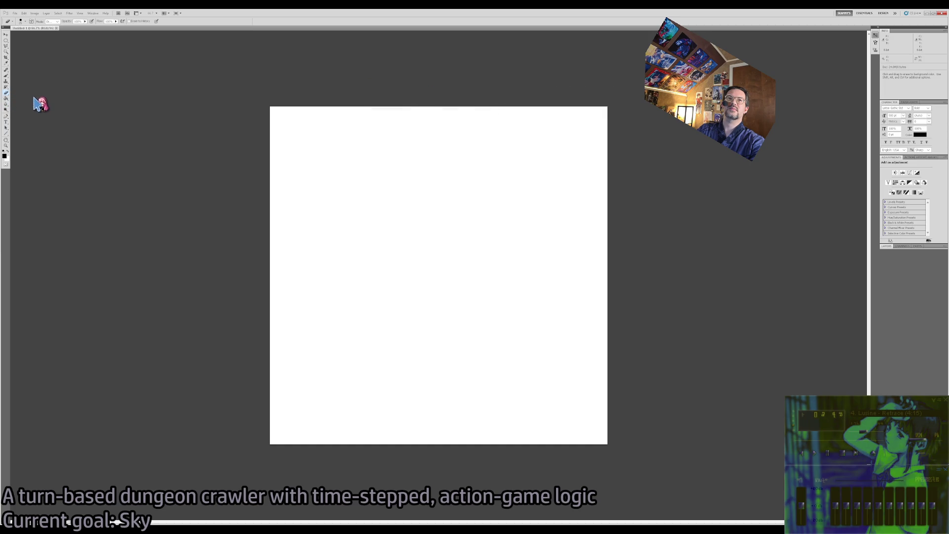
key("shift+e")
key("shift+e")
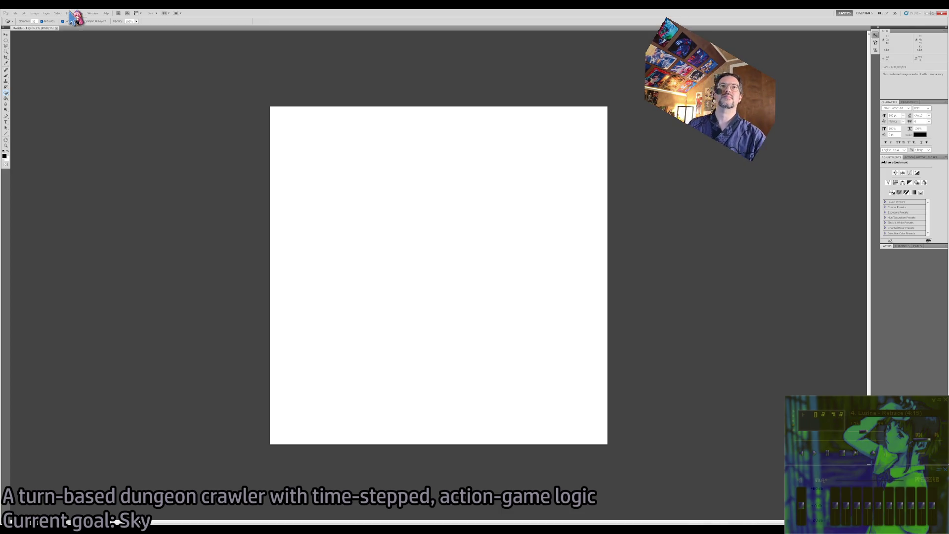
left_click(6, 98)
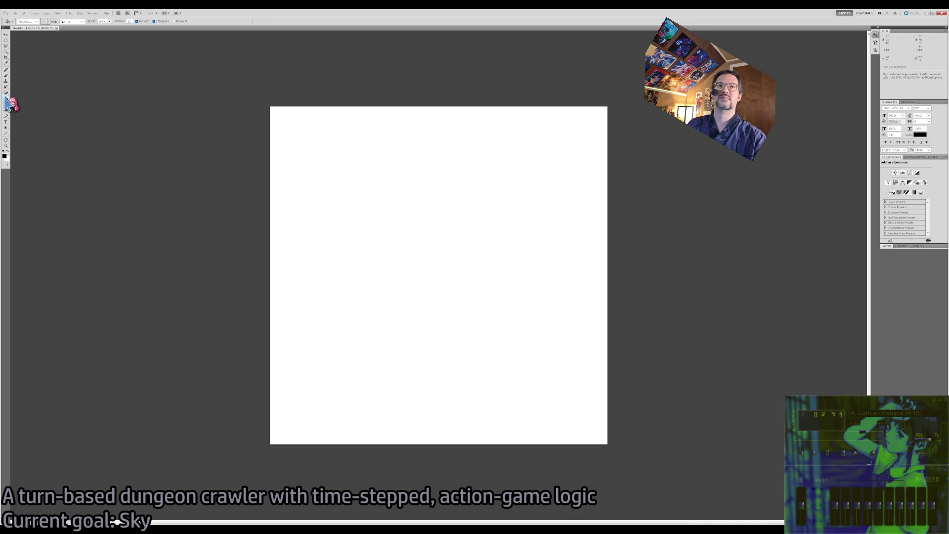
left_click(36, 22)
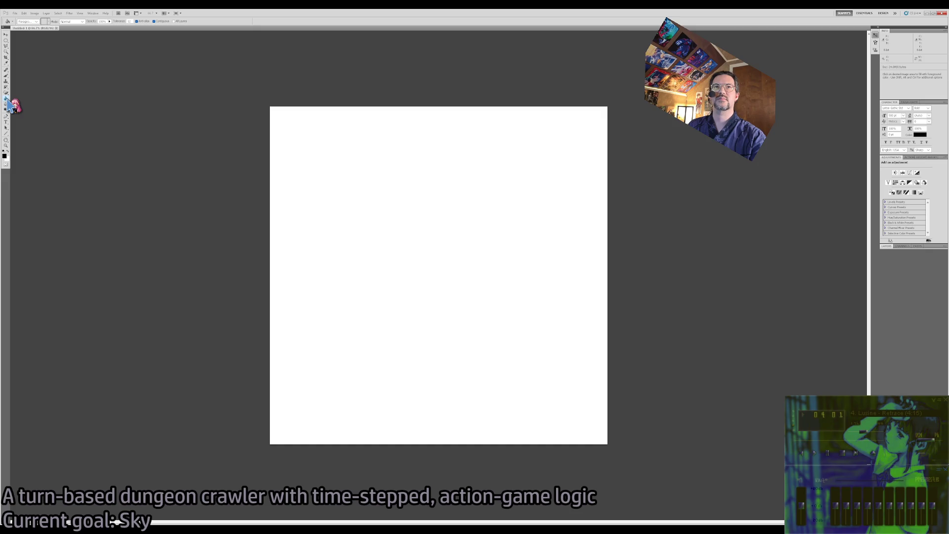
left_click_drag(6, 98, 28, 103)
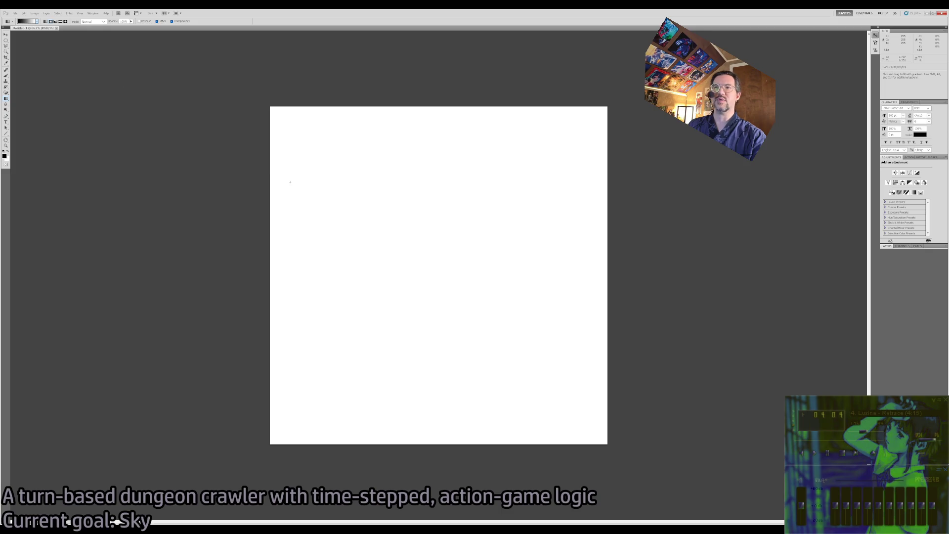
key("ctrl+apostrophe")
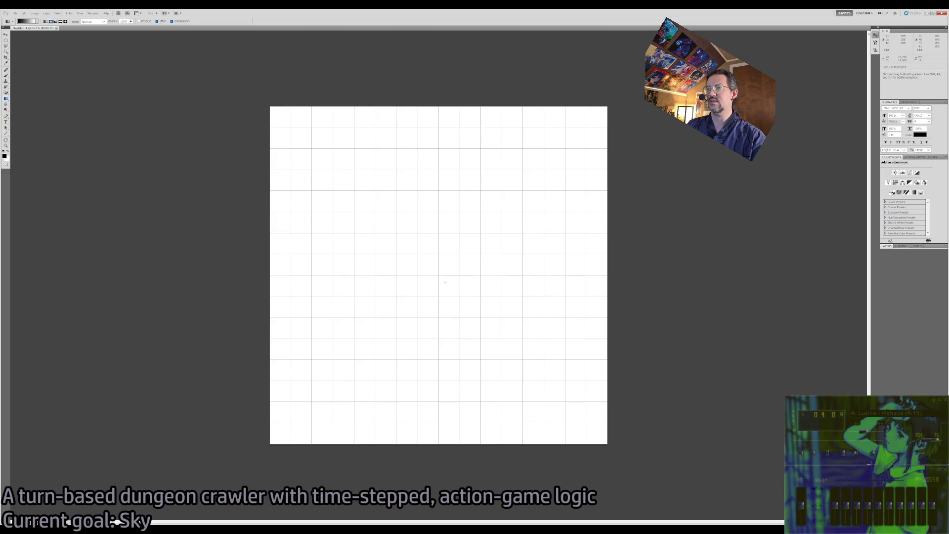
Step: Draw a black-to-white radial gradient outward from the canvas centre, redoing it until satisfied
left_click_drag(439, 275, 604, 282)
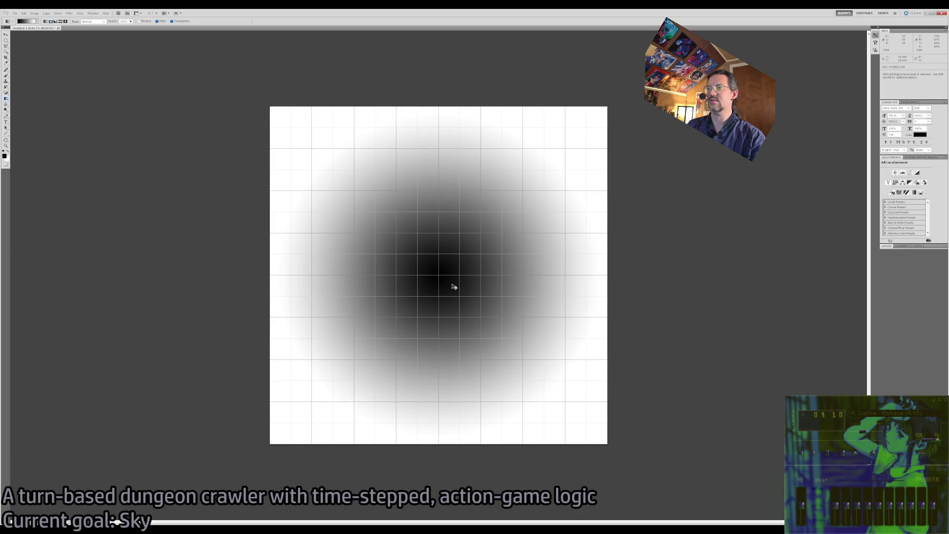
key("ctrl+z")
left_click_drag(438, 275, 602, 276)
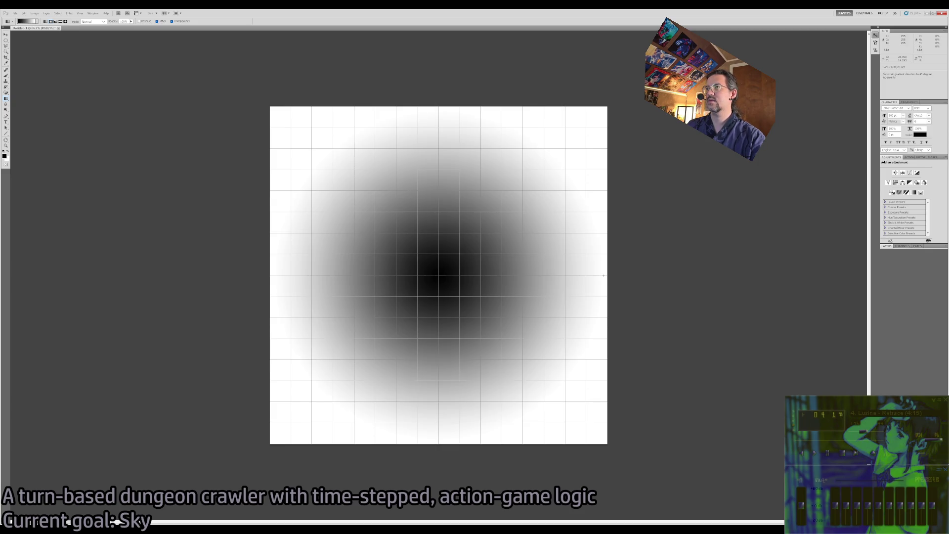
key("ctrl+z")
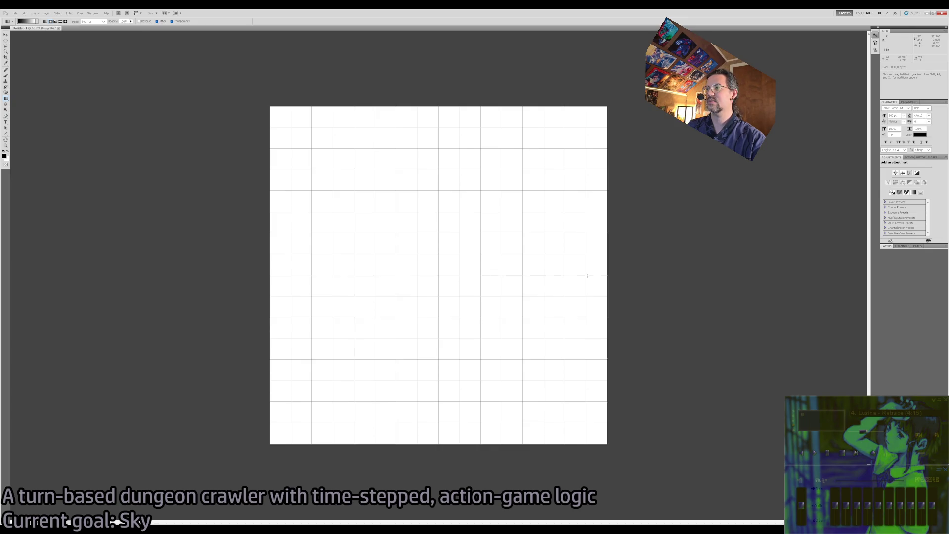
left_click_drag(438, 276, 588, 276)
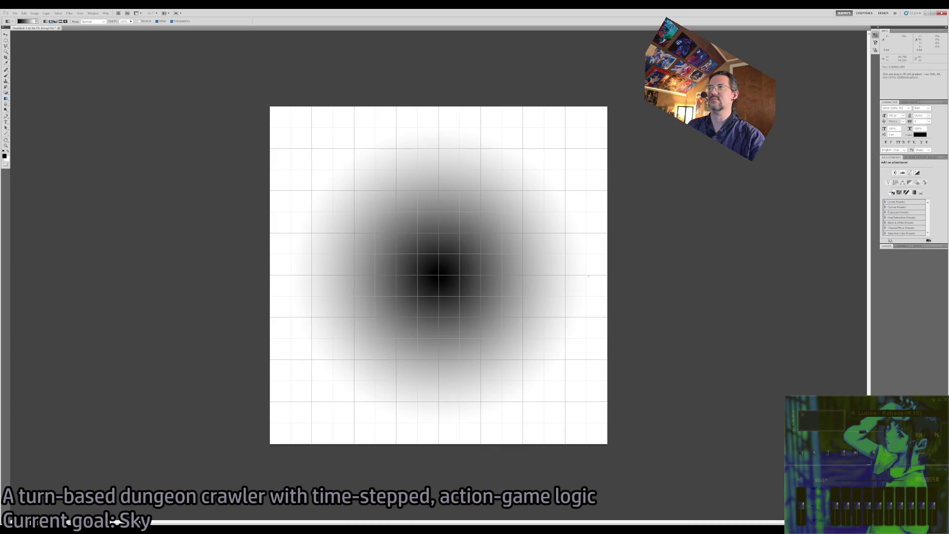
left_click_drag(439, 275, 439, 275)
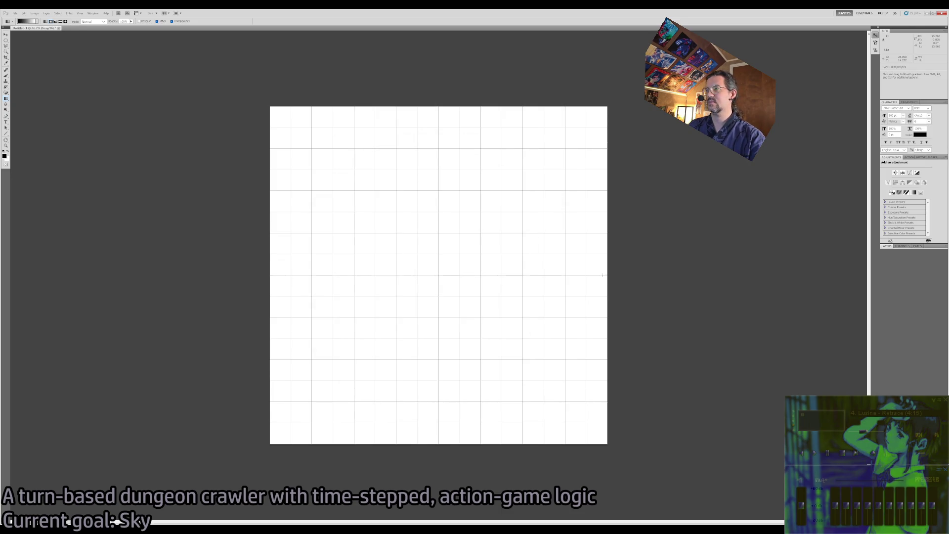
left_click_drag(603, 275, 603, 275)
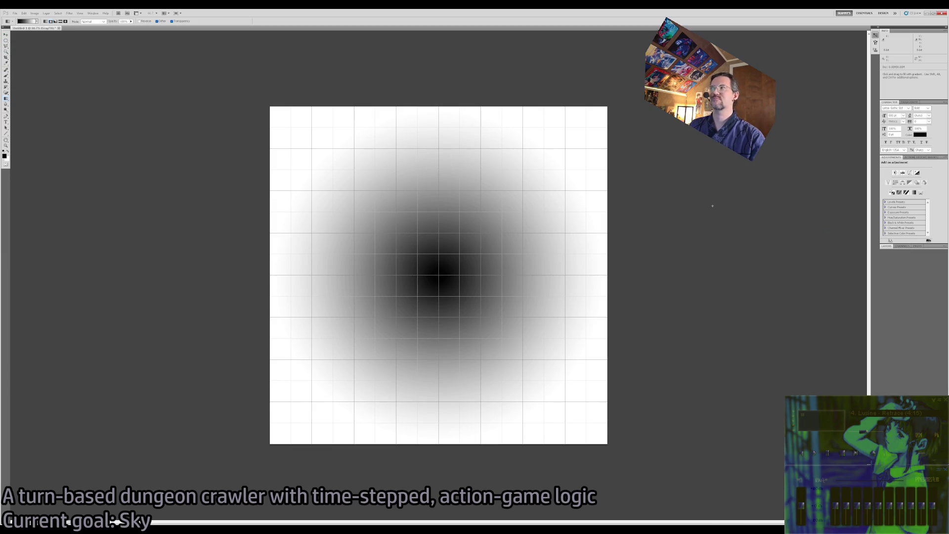
left_click(887, 246)
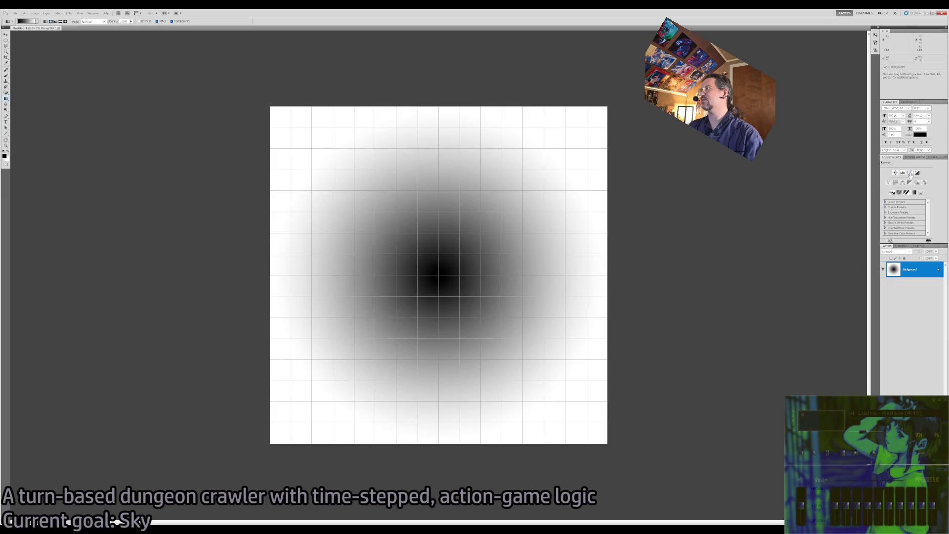
Step: Add a Curves adjustment layer shaped to give a hard black core, then select Background
left_click(911, 173)
left_click_drag(898, 210, 917, 184)
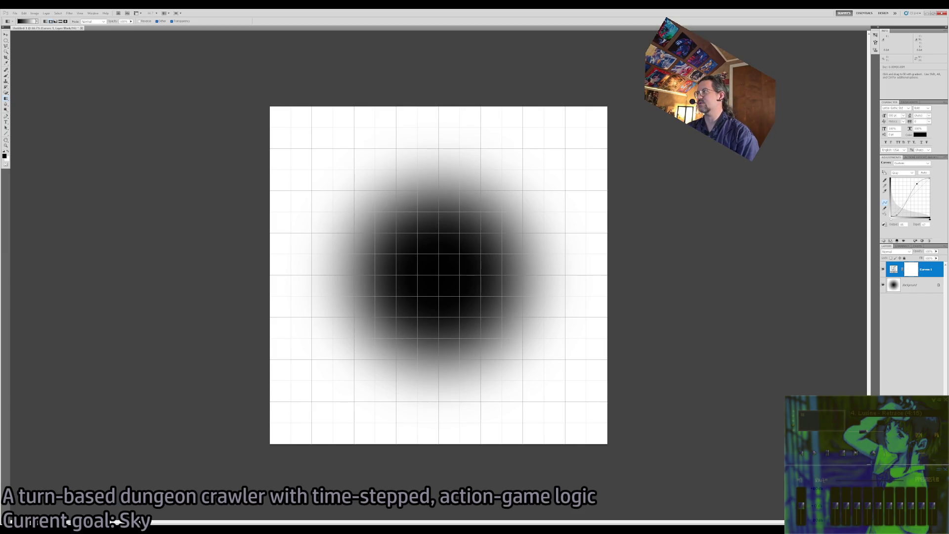
left_click_drag(917, 184, 917, 183)
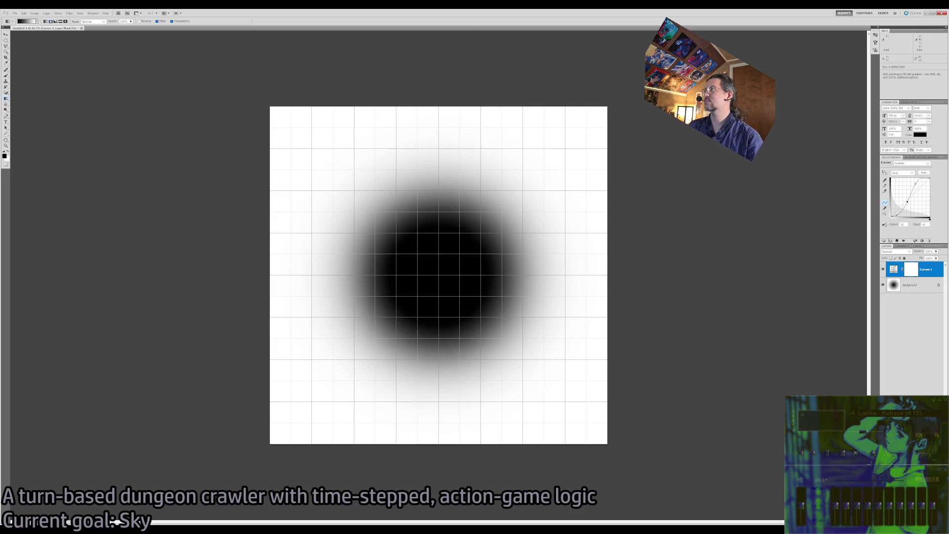
left_click_drag(917, 184, 910, 202)
left_click_drag(918, 185, 918, 185)
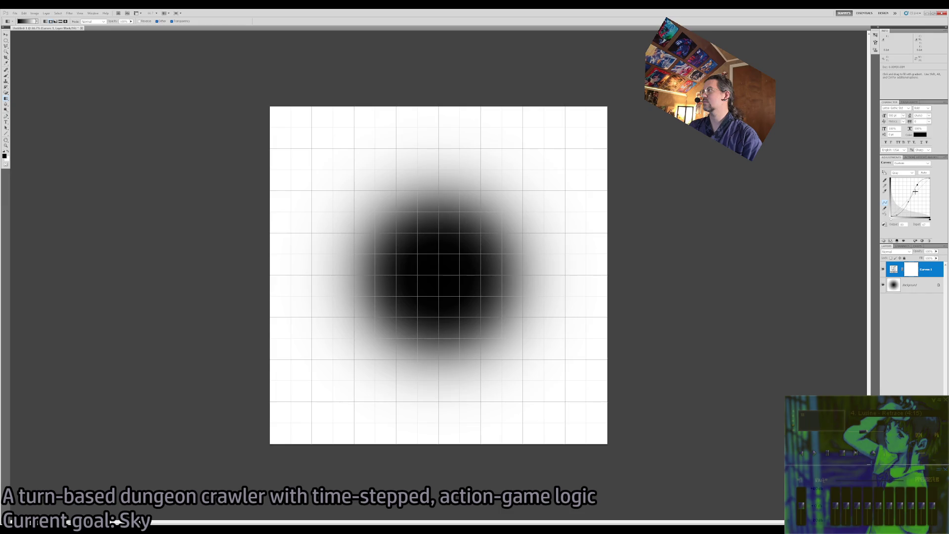
left_click_drag(908, 204, 923, 179)
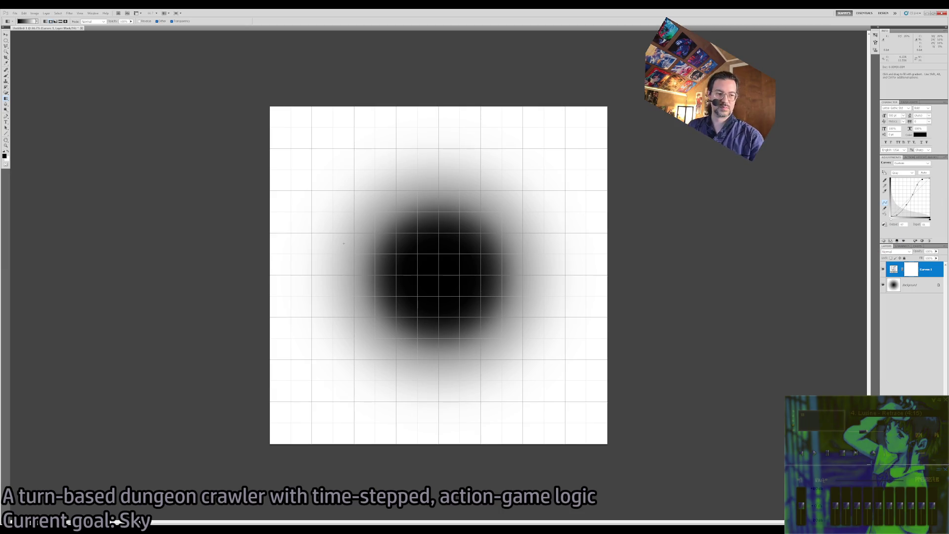
left_click(919, 286)
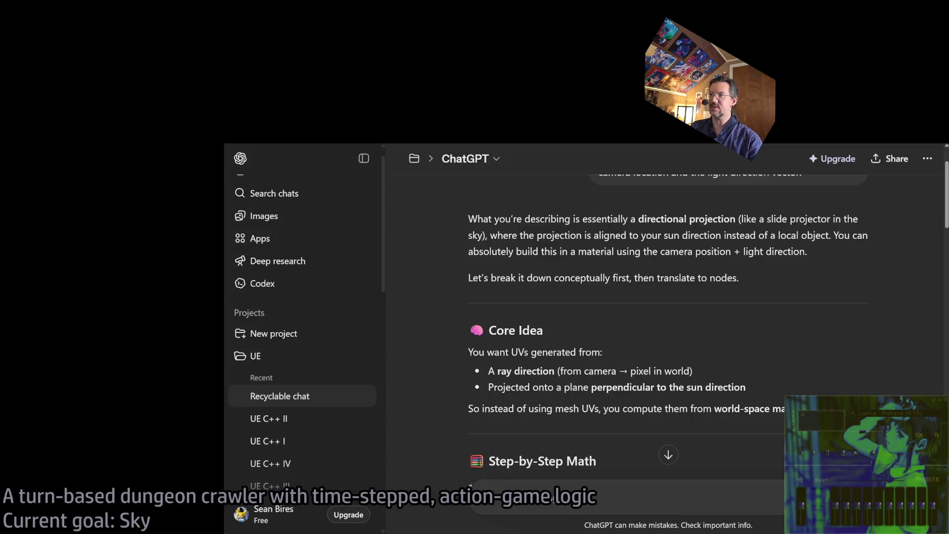
Step: Load the blob image into NormalMap Online with the Displacement output unchecked
key("ctrl+t")
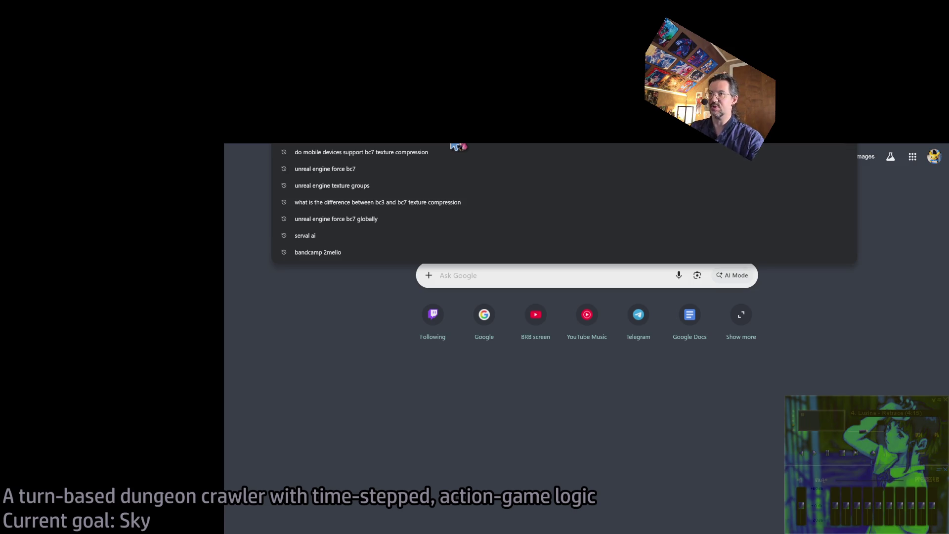
type("normal")
key("Return")
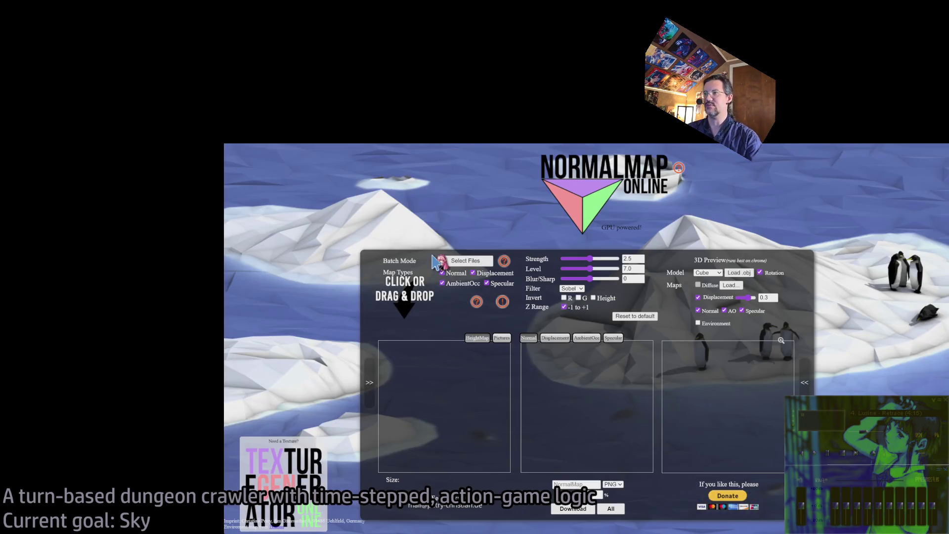
left_click(482, 275)
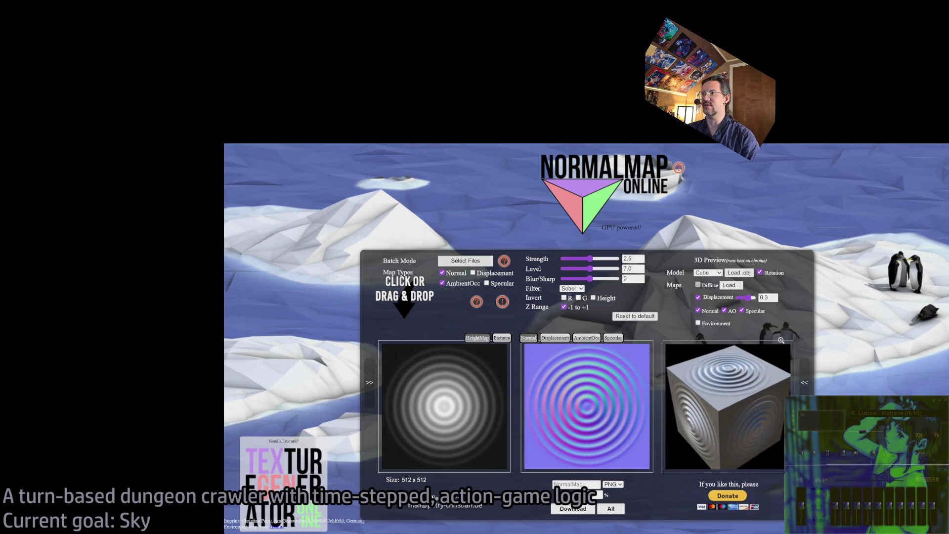
left_click_drag(569, 393, 591, 365)
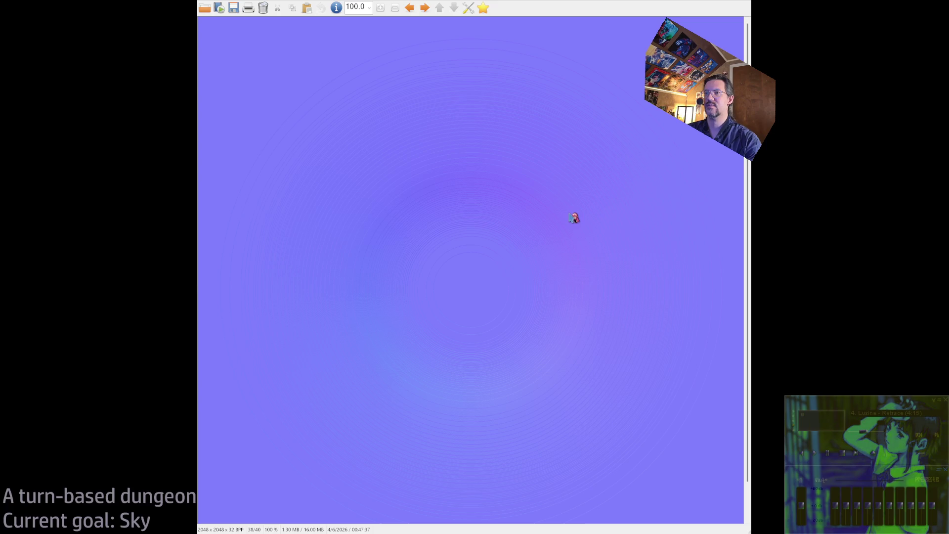
Step: Close the normal map preview and IrfanView to get back to Photoshop
key("Escape")
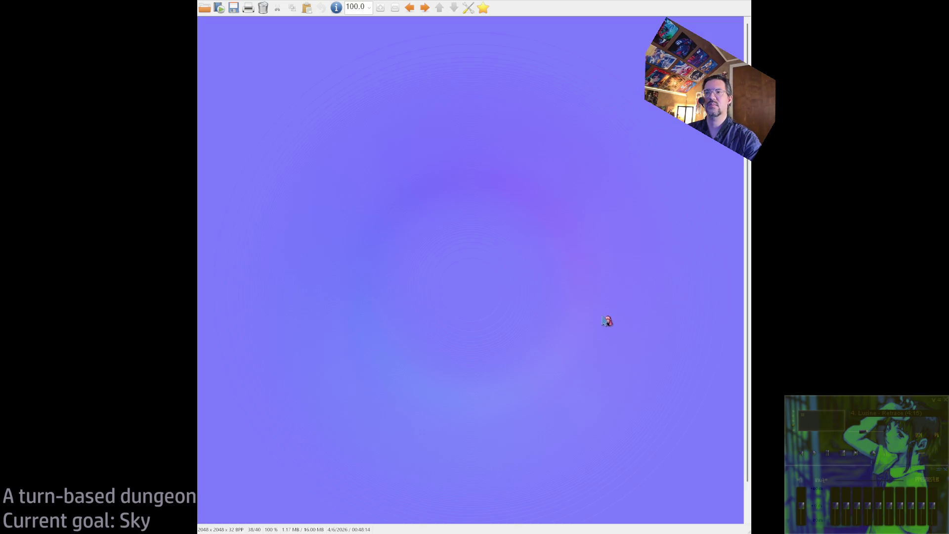
key("Escape")
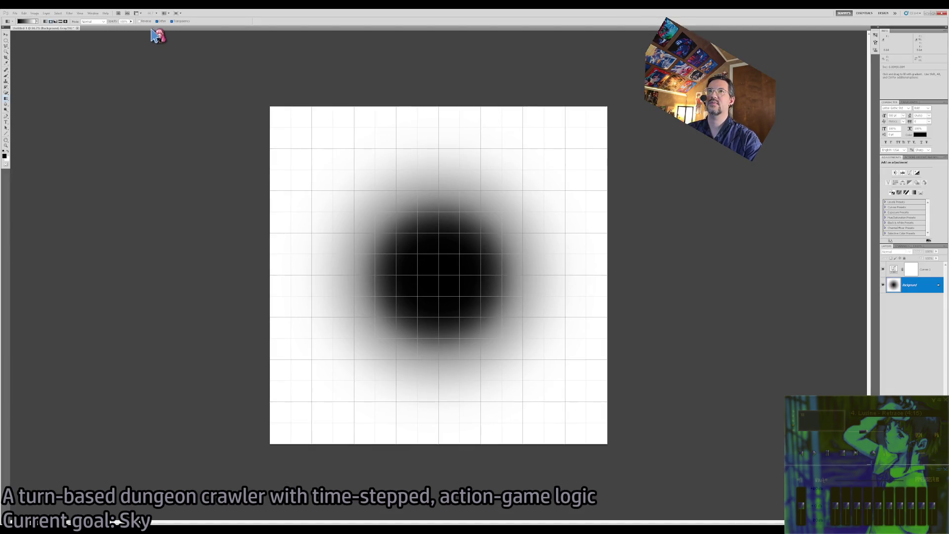
key("z")
left_click(463, 285)
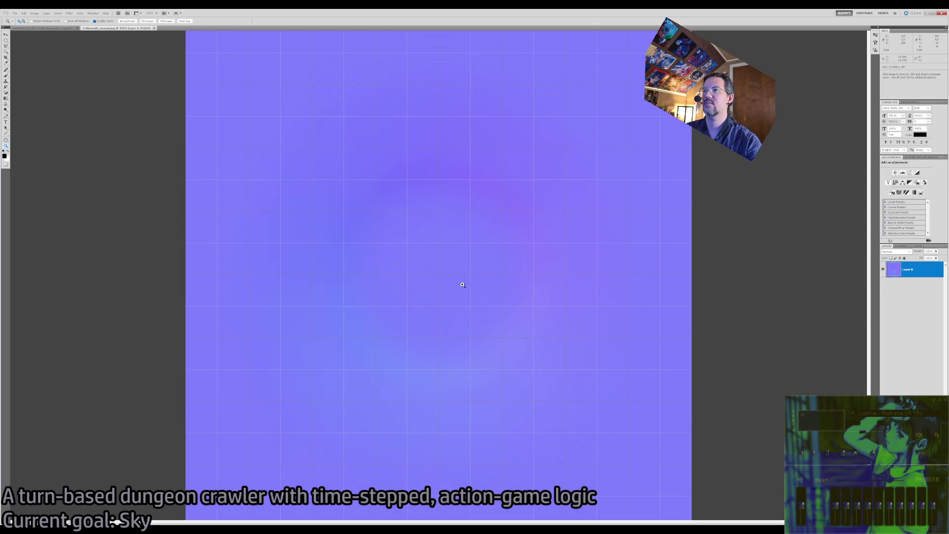
left_click(482, 293)
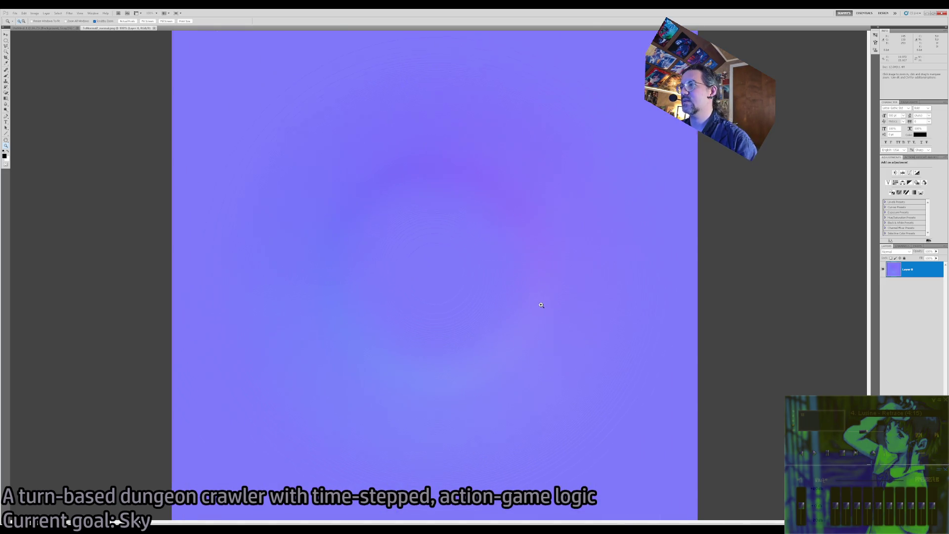
left_click(484, 296, "alt")
left_click(485, 301, "alt")
left_click(486, 300, "alt")
left_click(547, 281)
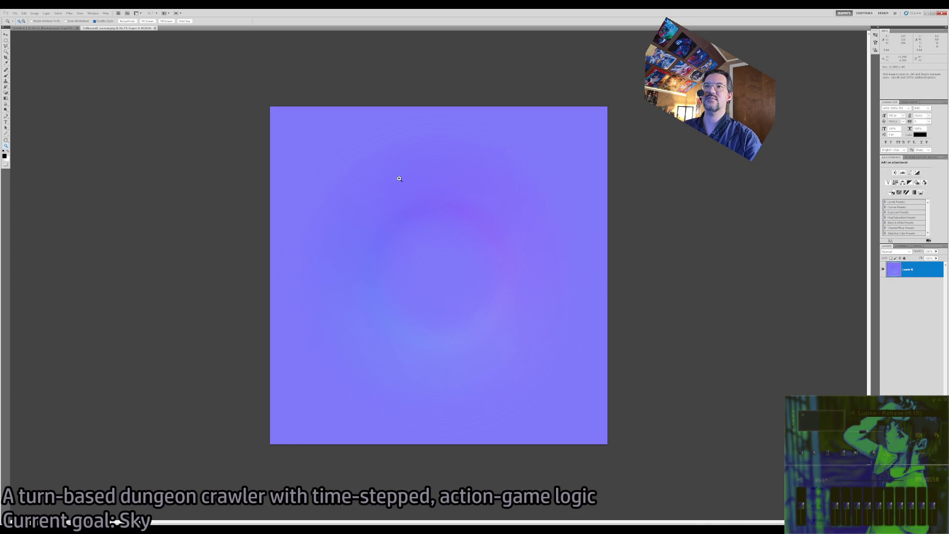
left_click(903, 245)
left_click(908, 272)
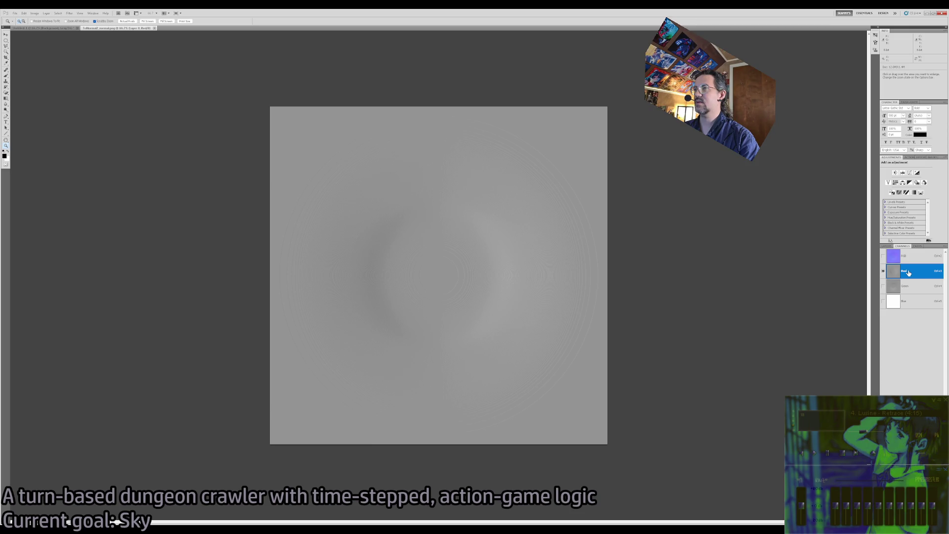
left_click(912, 287)
left_click(913, 301)
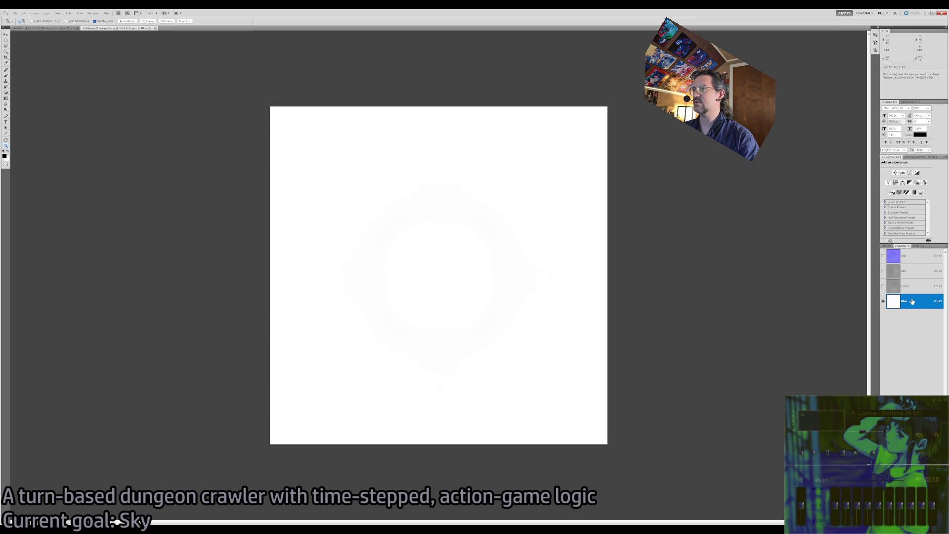
left_click(913, 287)
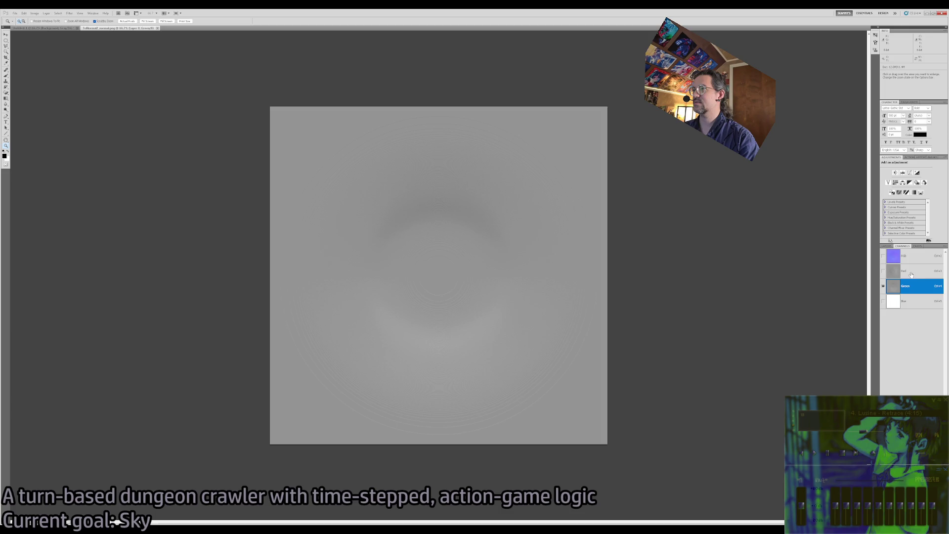
left_click(915, 271)
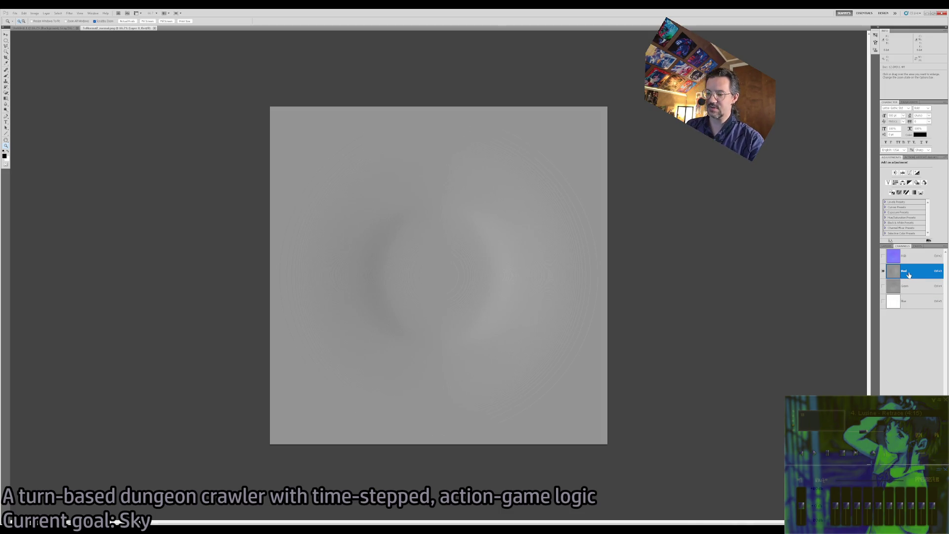
left_click(886, 246)
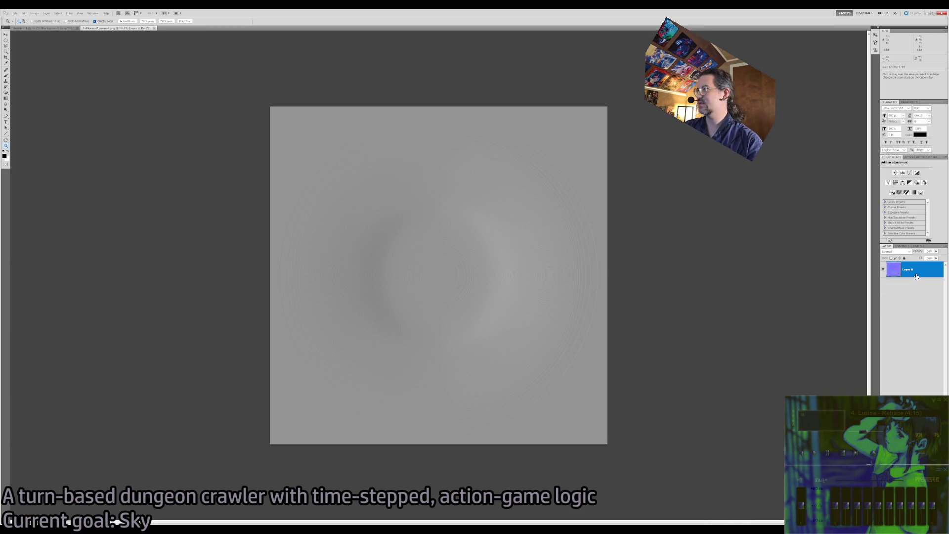
left_click(903, 247)
left_click(904, 256)
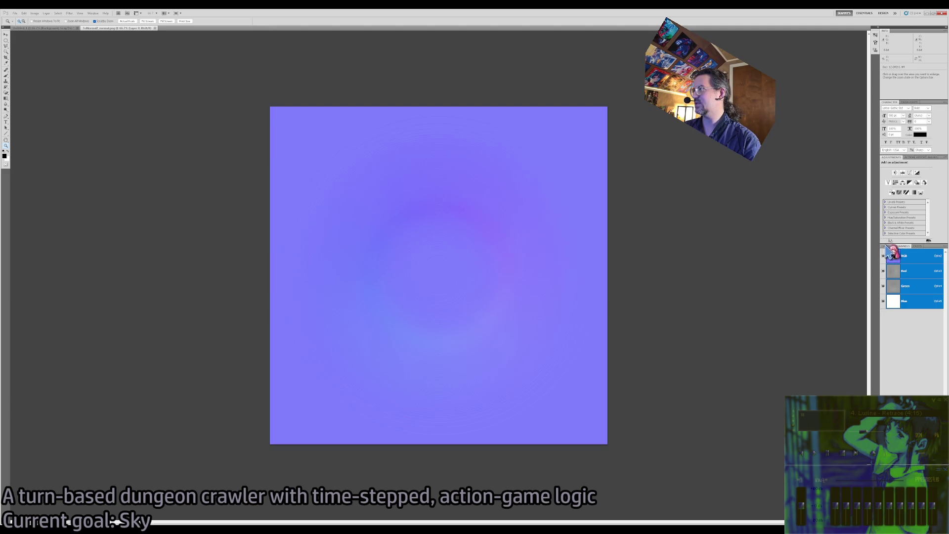
left_click(886, 247)
key("i")
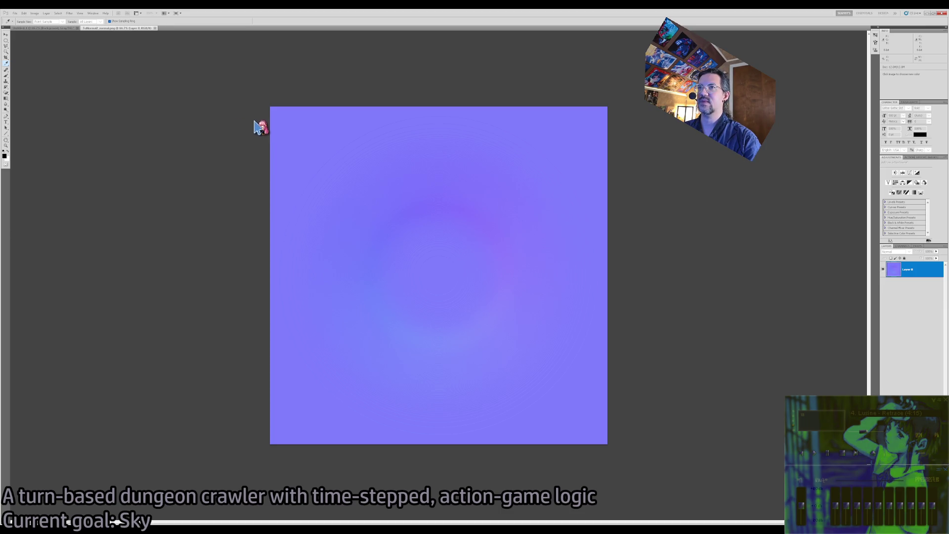
key("ctrl+shift+l")
key("ctrl+z")
key("ctrl+z")
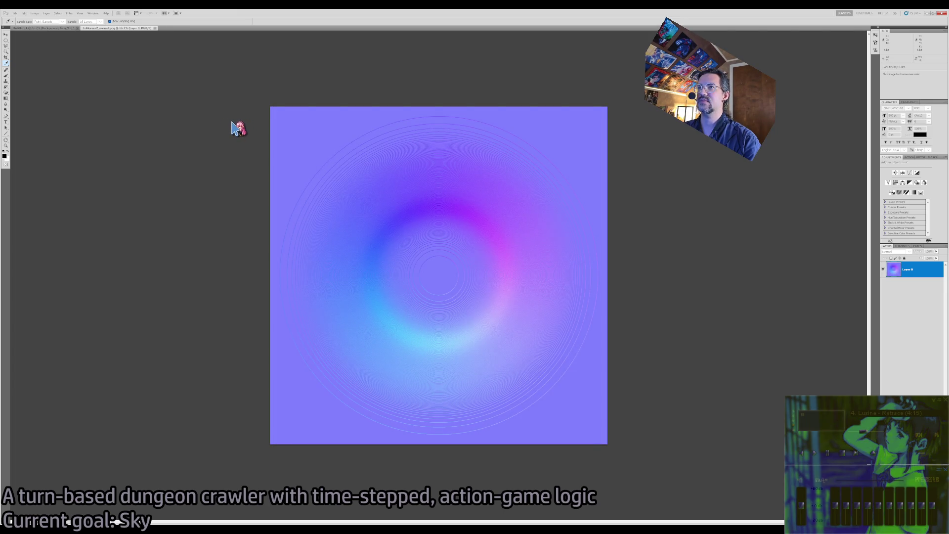
key("z")
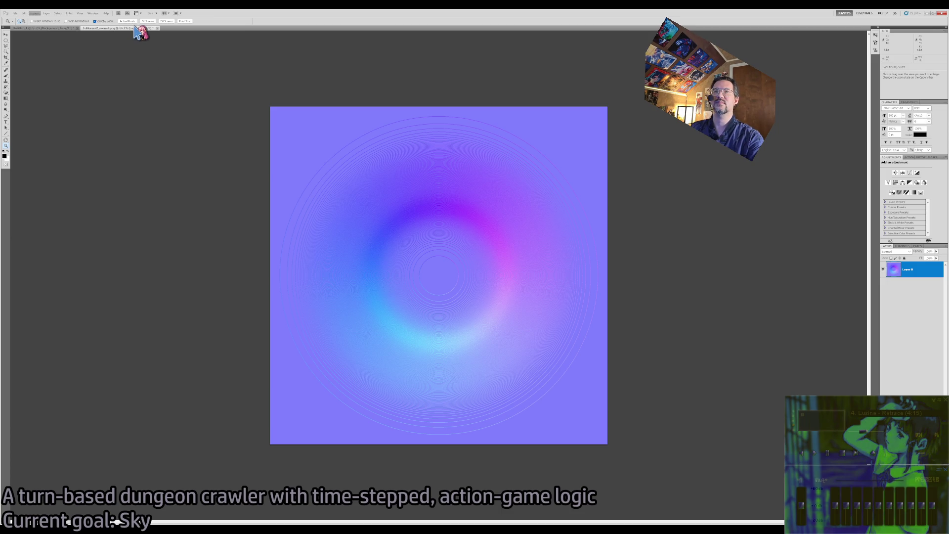
left_click(434, 256)
left_click(333, 191)
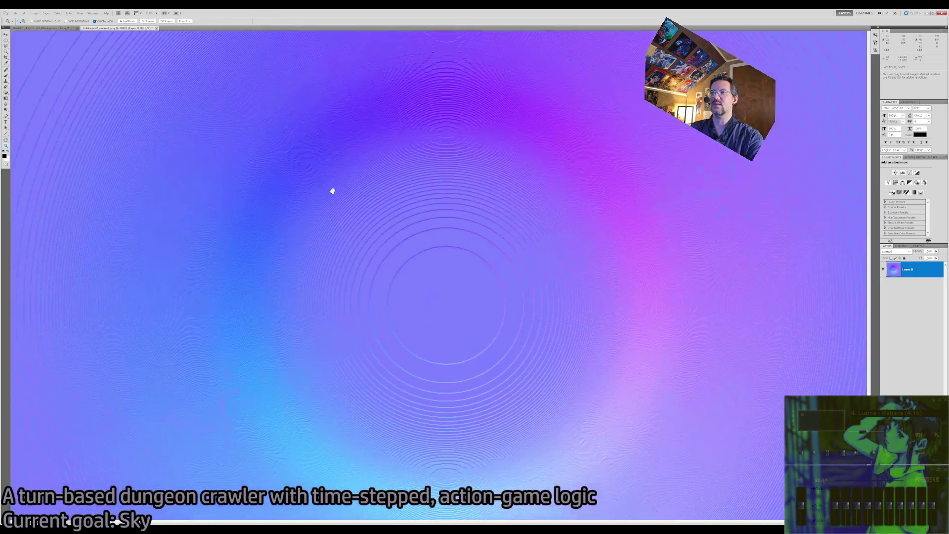
left_click(386, 242, "alt")
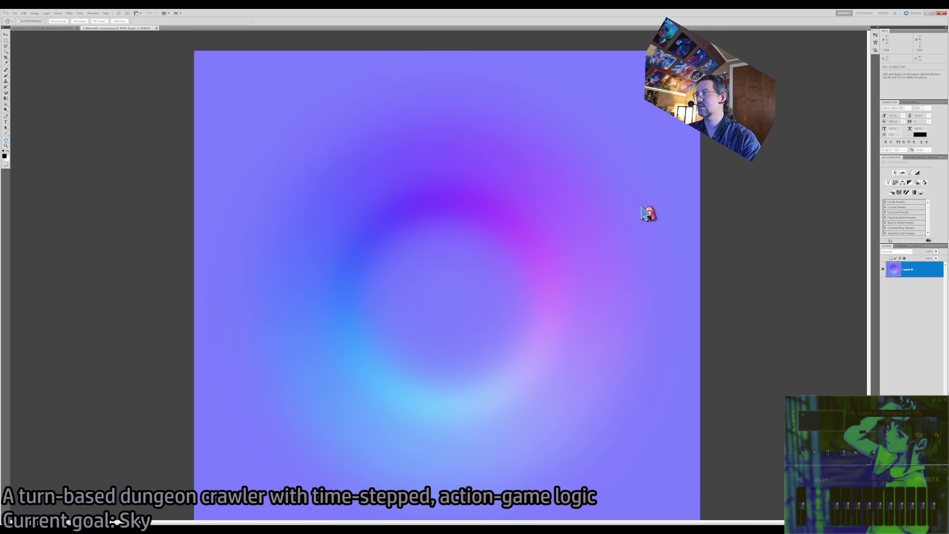
key("z")
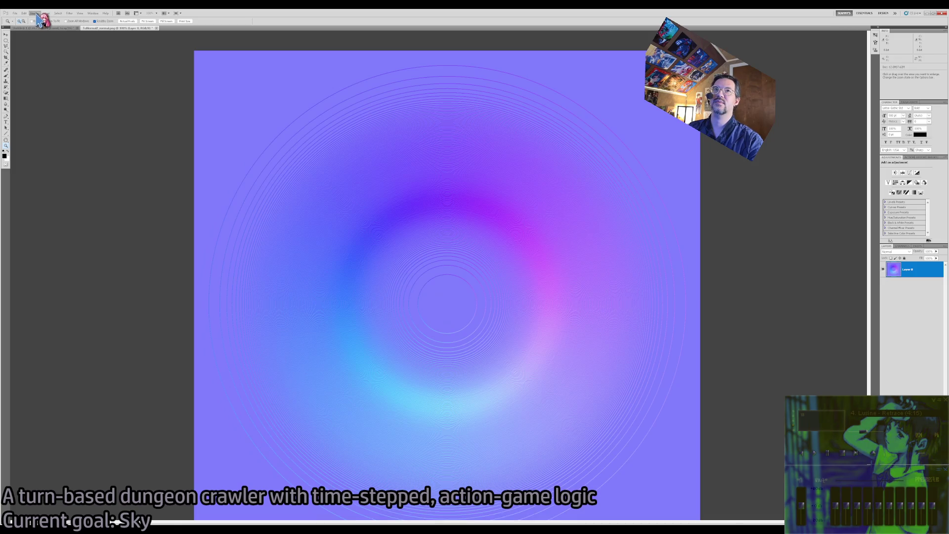
Step: Convert the normal map to 16 bits/channel and blur away its banding, comparing with undo
left_click(144, 93)
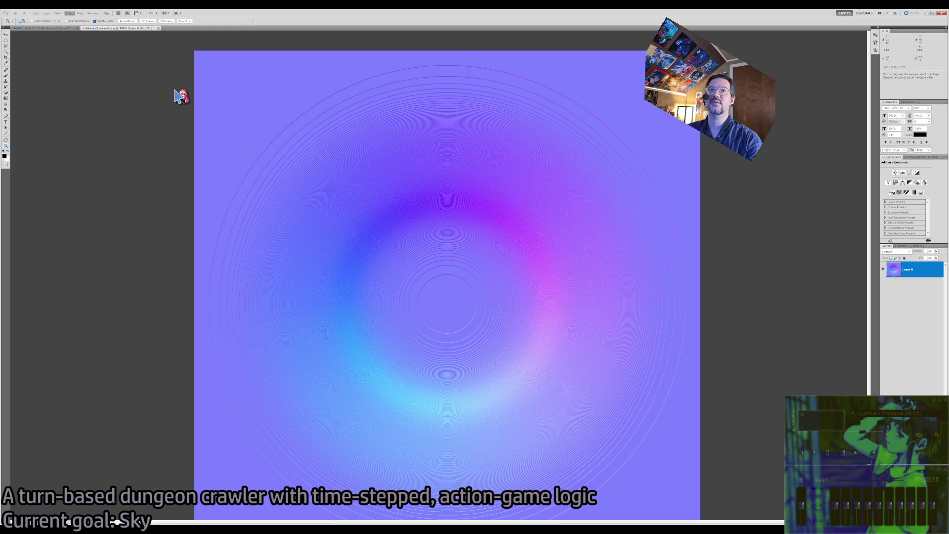
key("h")
key("ctrl+f")
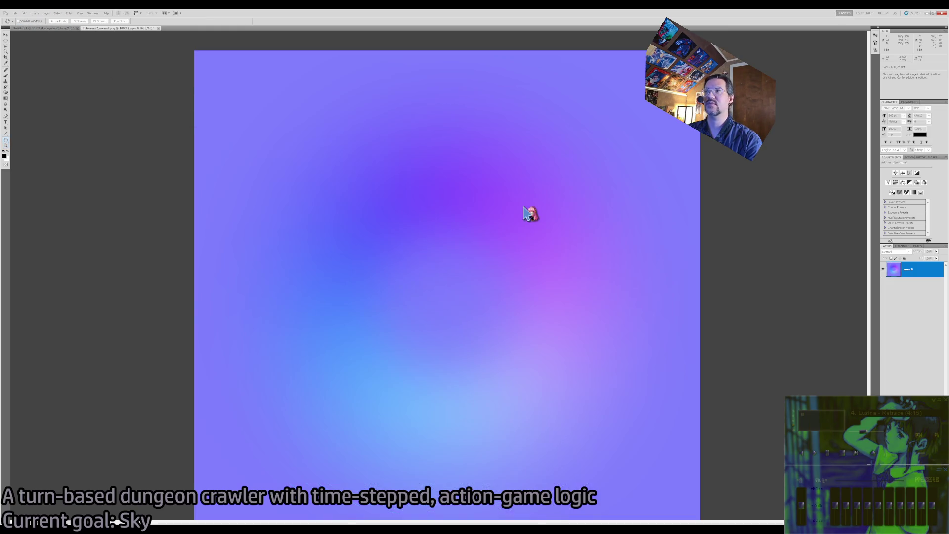
key("ctrl+z")
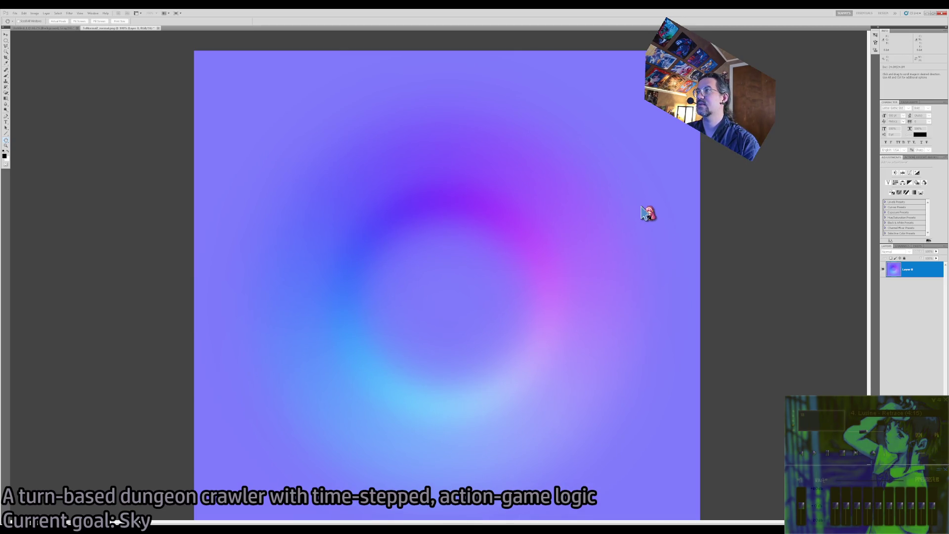
key("z")
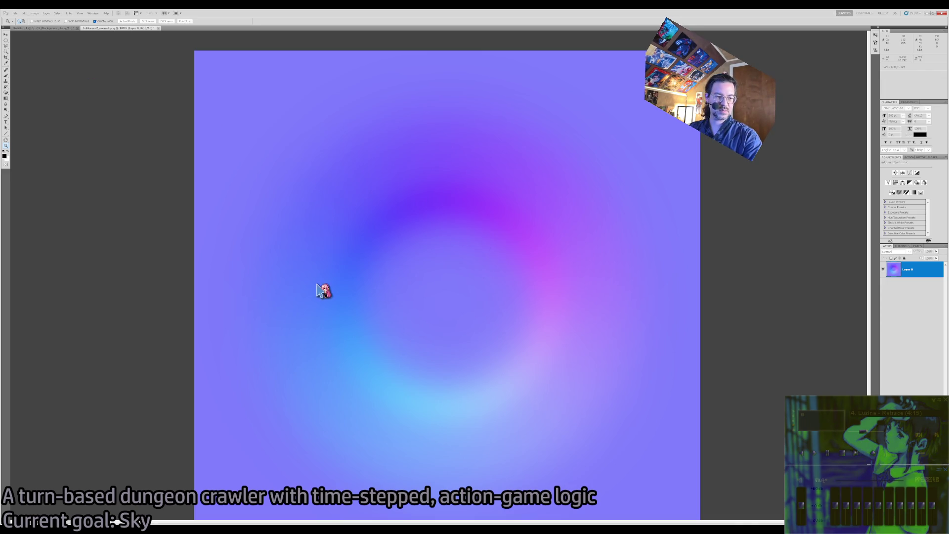
scroll(316, 290, "down", 4)
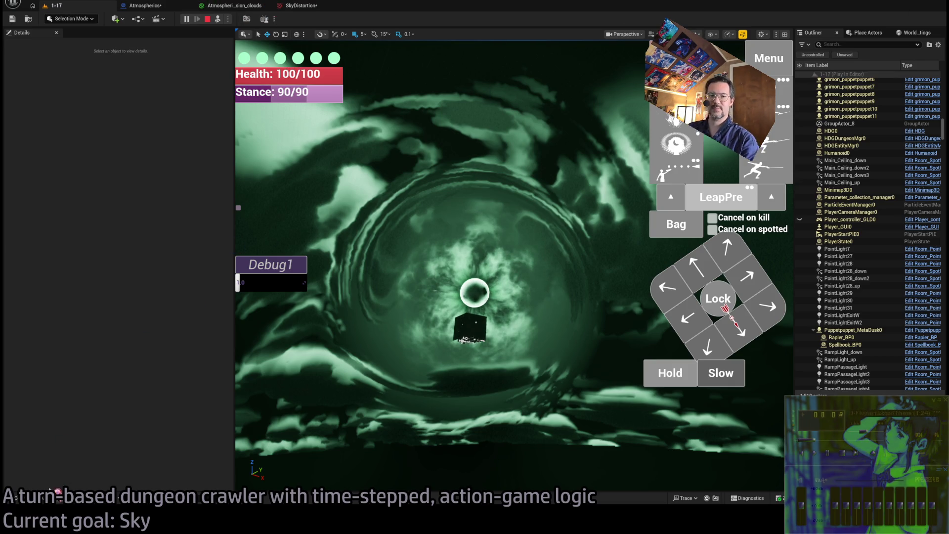
Step: Locate SkyDistortion in the Atmospherics folder and open it in the texture editor
left_click(53, 496)
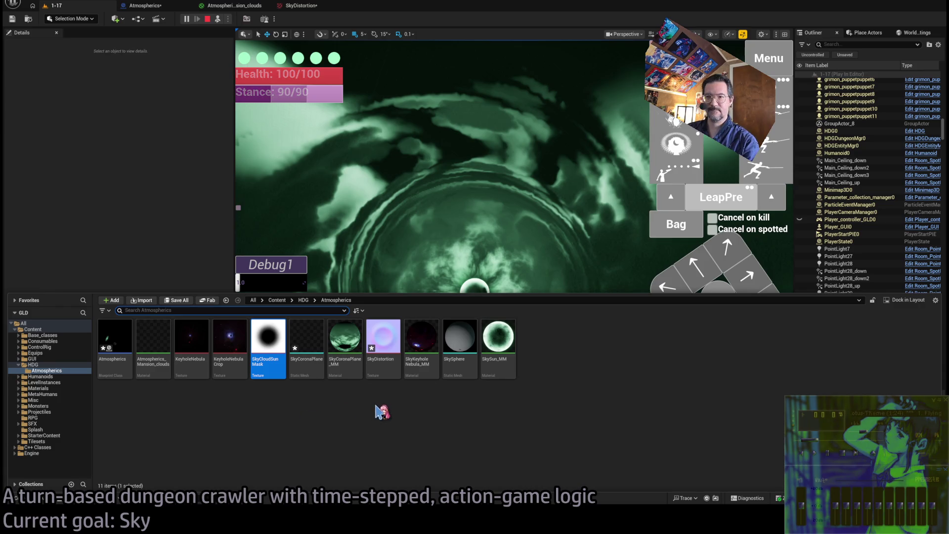
left_click(381, 356)
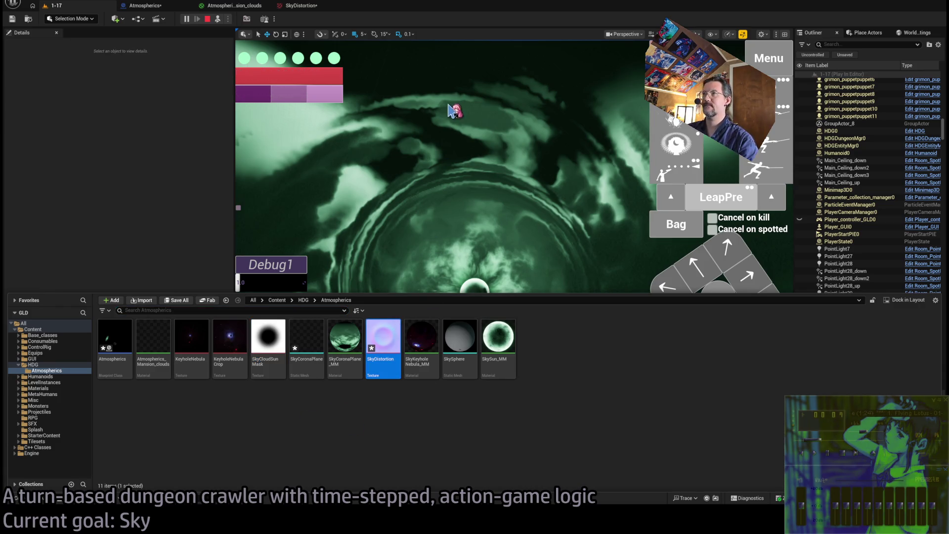
left_click(418, 418)
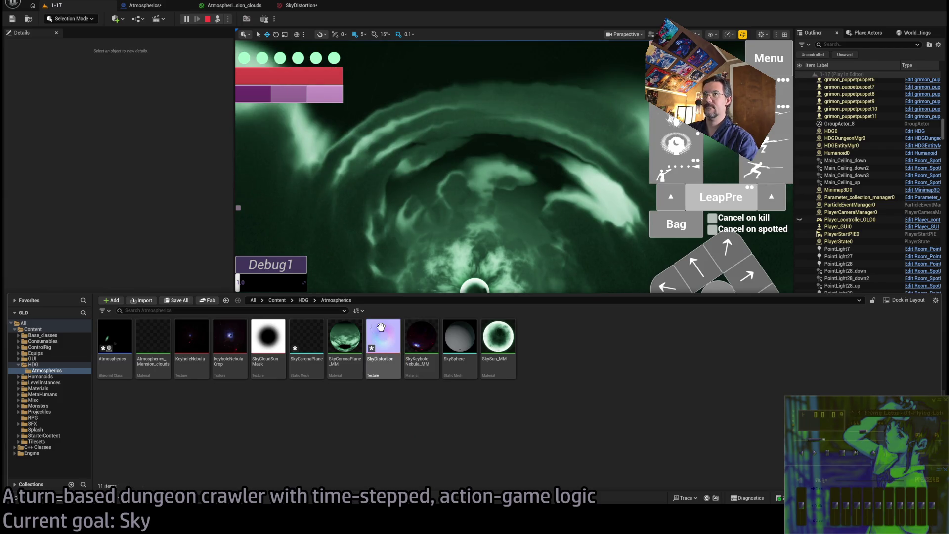
left_click(411, 148)
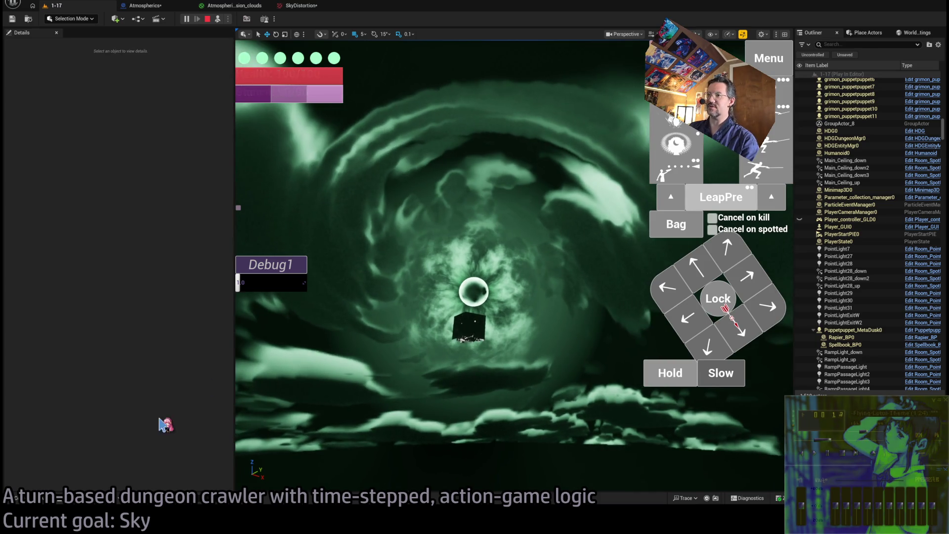
key("ctrl+space")
double_click(388, 359)
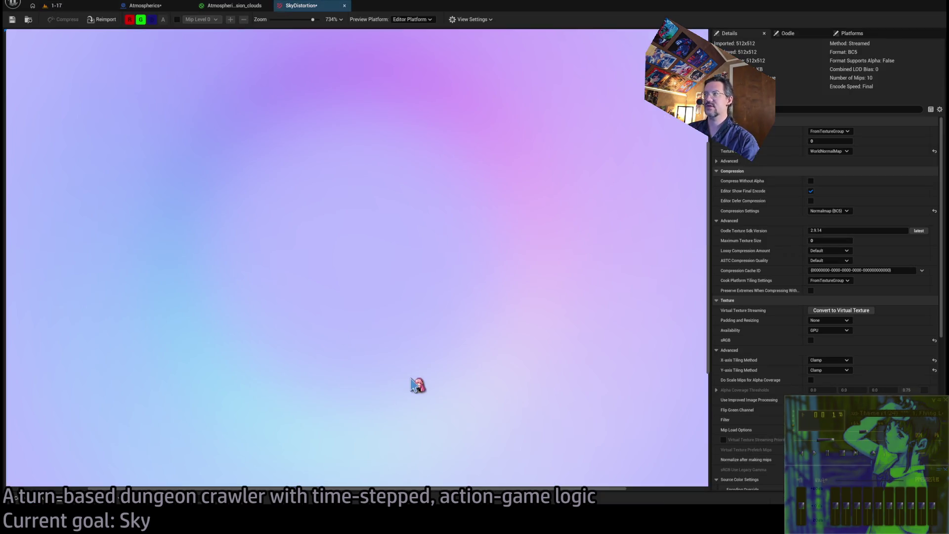
Step: Zoom the SkyDistortion preview out to about 308%, then switch back to Photoshop
scroll(520, 297, "down", 3)
scroll(450, 225, "up", 1)
scroll(450, 225, "down", 1)
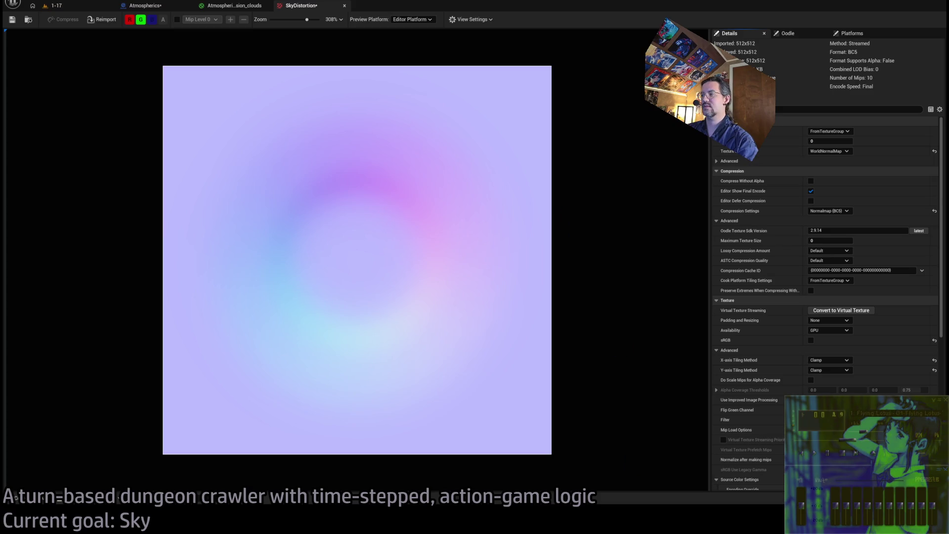
key("alt+Tab")
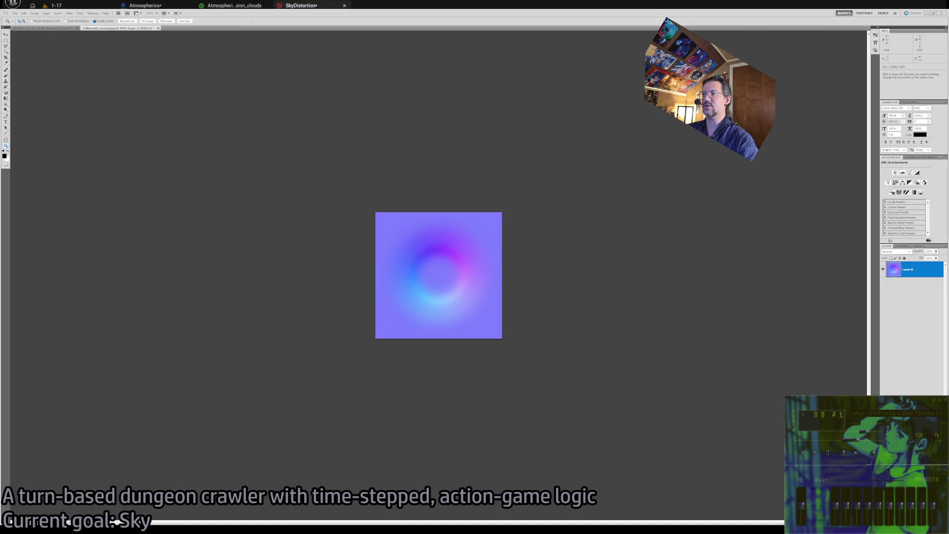
Step: Switch to the Move tool and then the Zoom tool while reviewing the smoothed normal map
key("v")
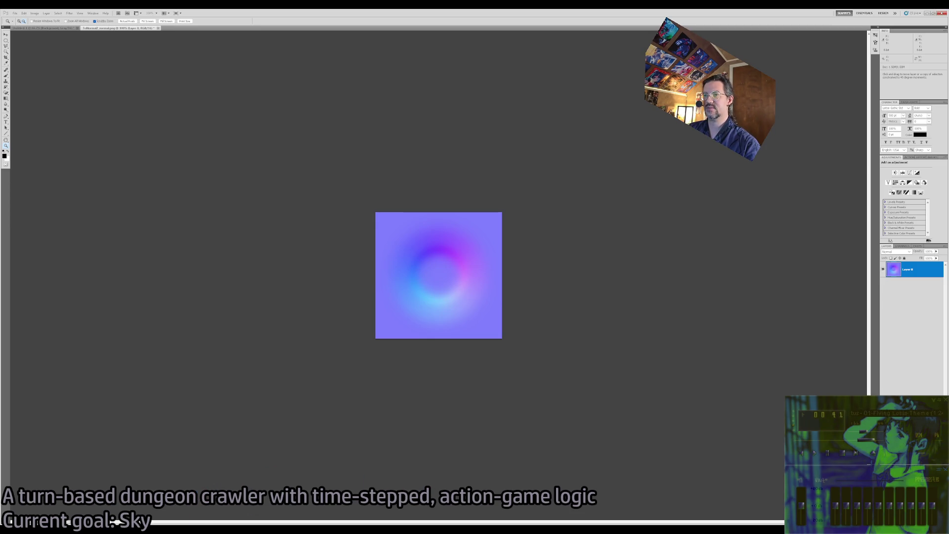
key("z")
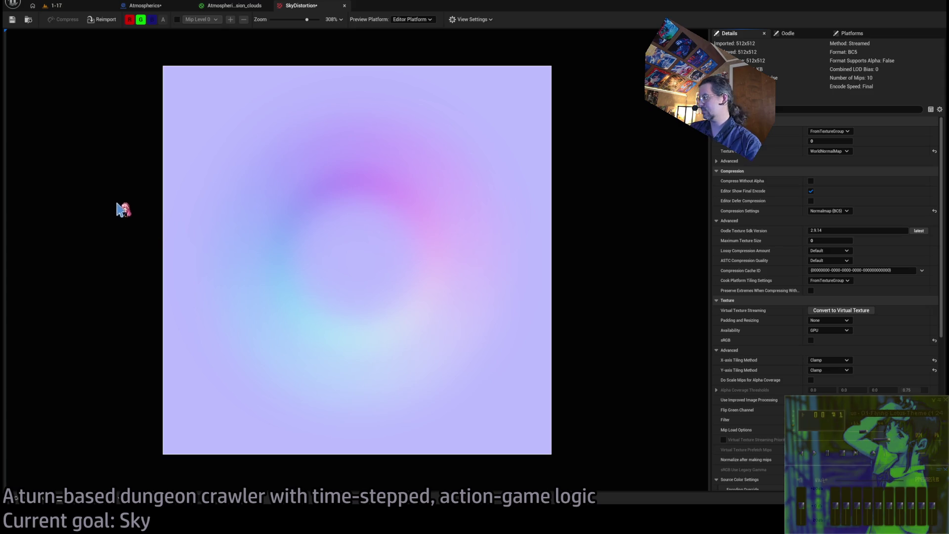
Step: Zoom the texture preview, then go back to the running 1-17 level tab
scroll(372, 262, "up", 1)
scroll(375, 263, "down", 2)
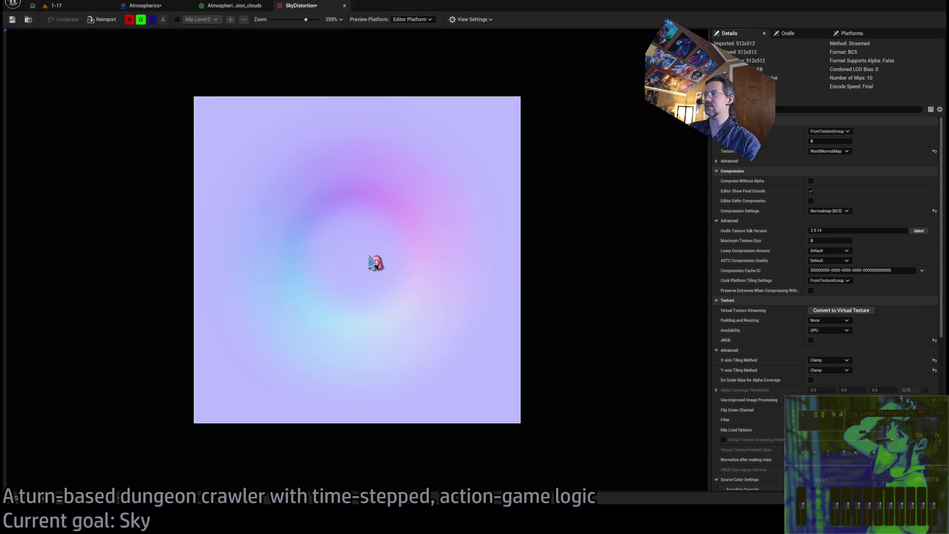
key("alt+Tab")
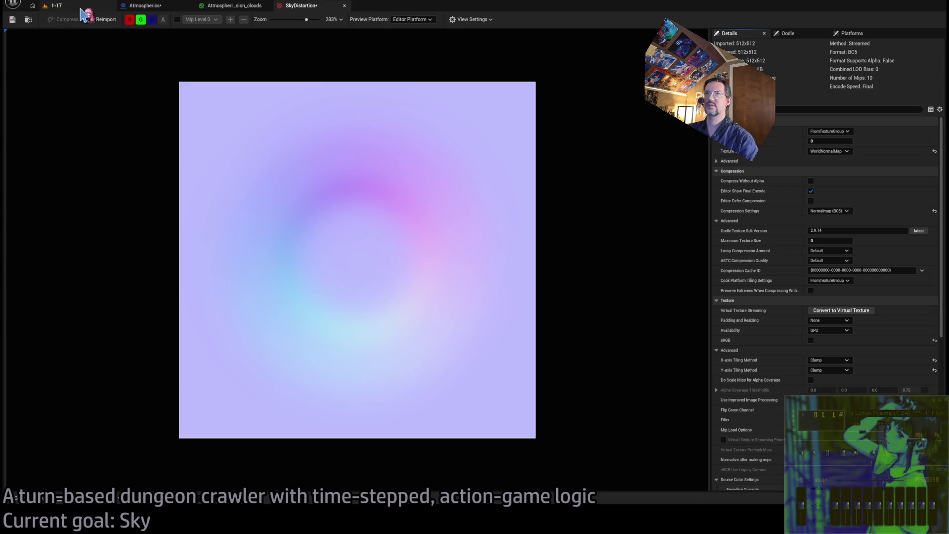
left_click(81, 9)
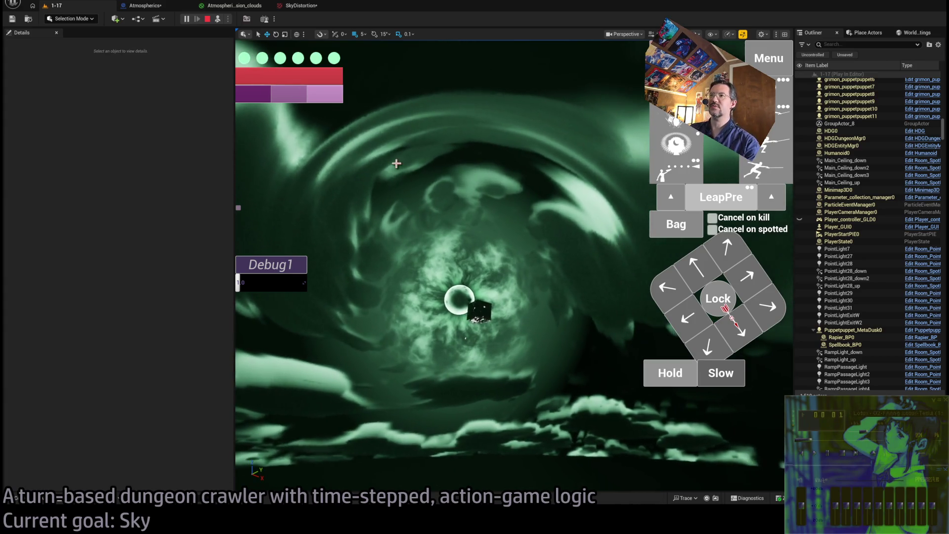
Step: Return to the Atmospherics_Mansion_clouds material graph and pan to the MatFunc_Triple_lerp_vector and Lerp nodes
left_click(235, 5)
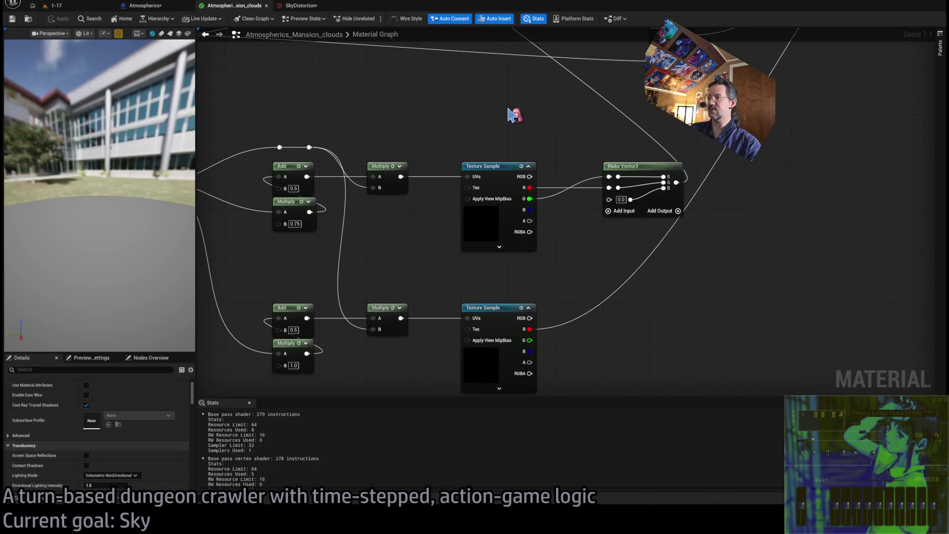
mouse_move(524, 181)
left_mouse_down()
mouse_move(415, 248)
mouse_move(519, 261)
left_mouse_up()
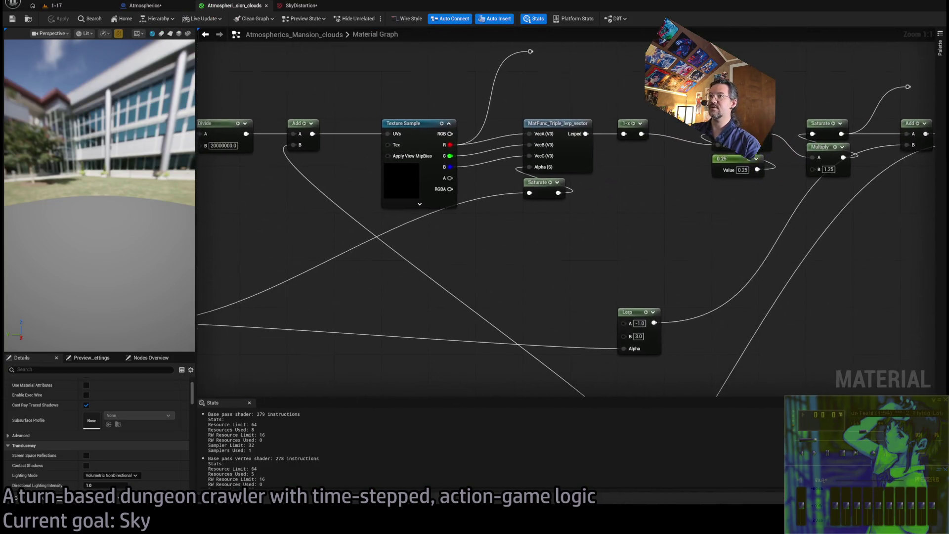